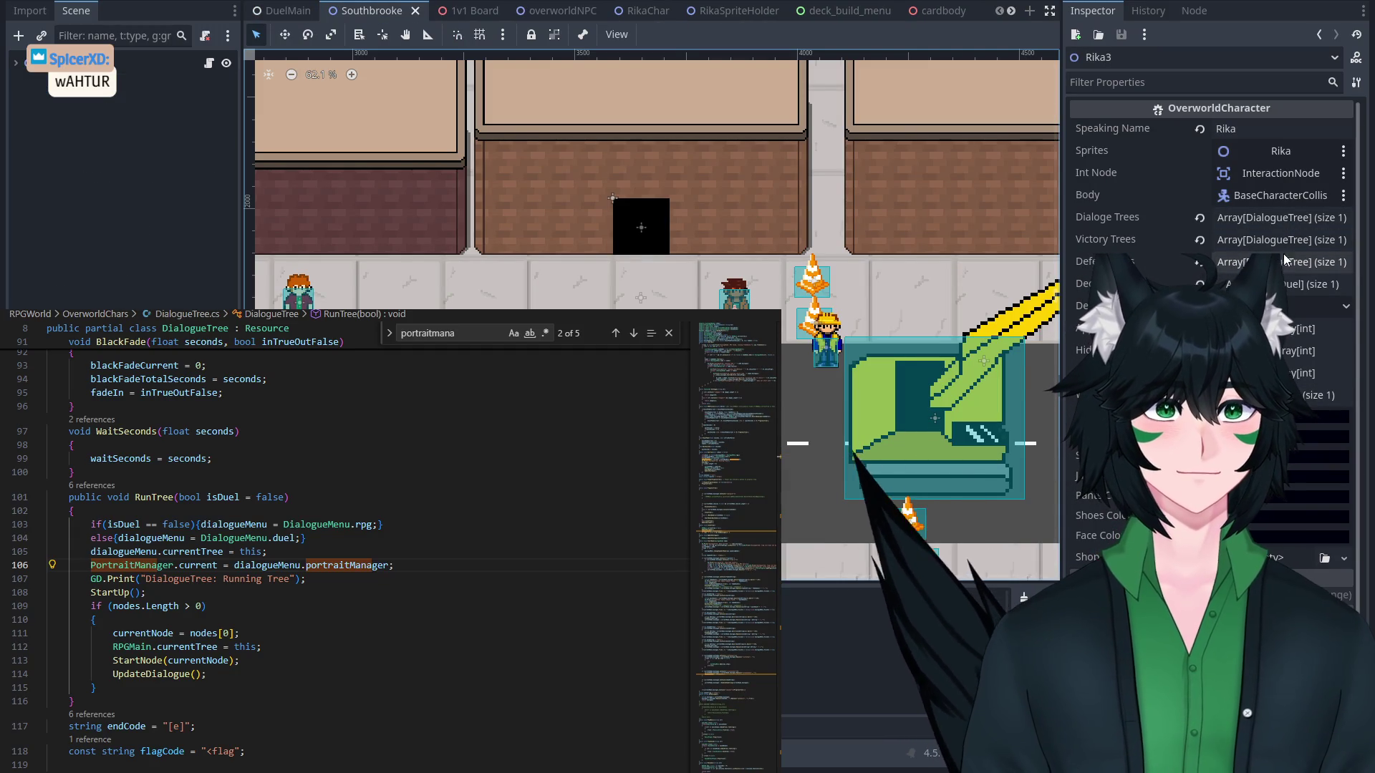
# Expand Rika3's Dialoge Trees, move the DialogueTree resource into a new array slot, and save the scene.
pyautogui.click(1272, 217)
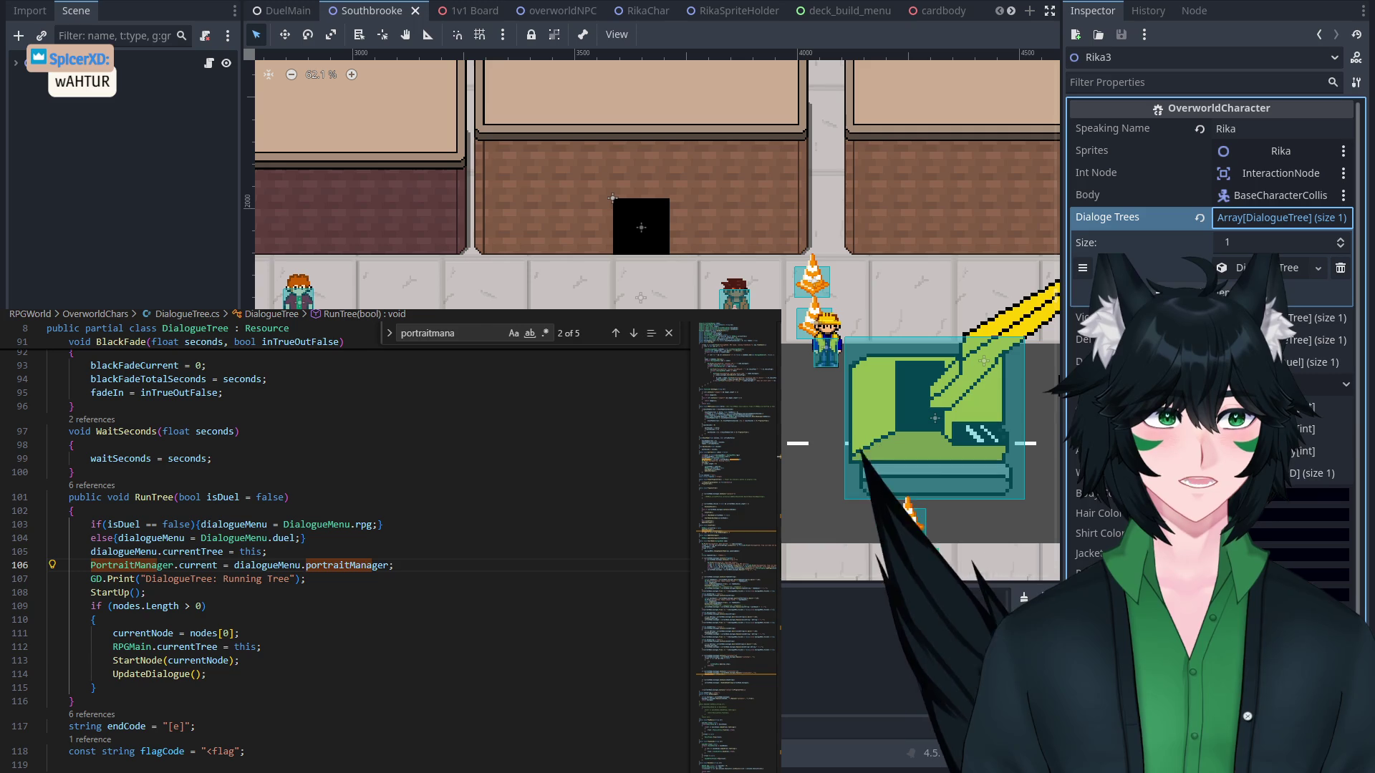
pyautogui.click(1267, 267)
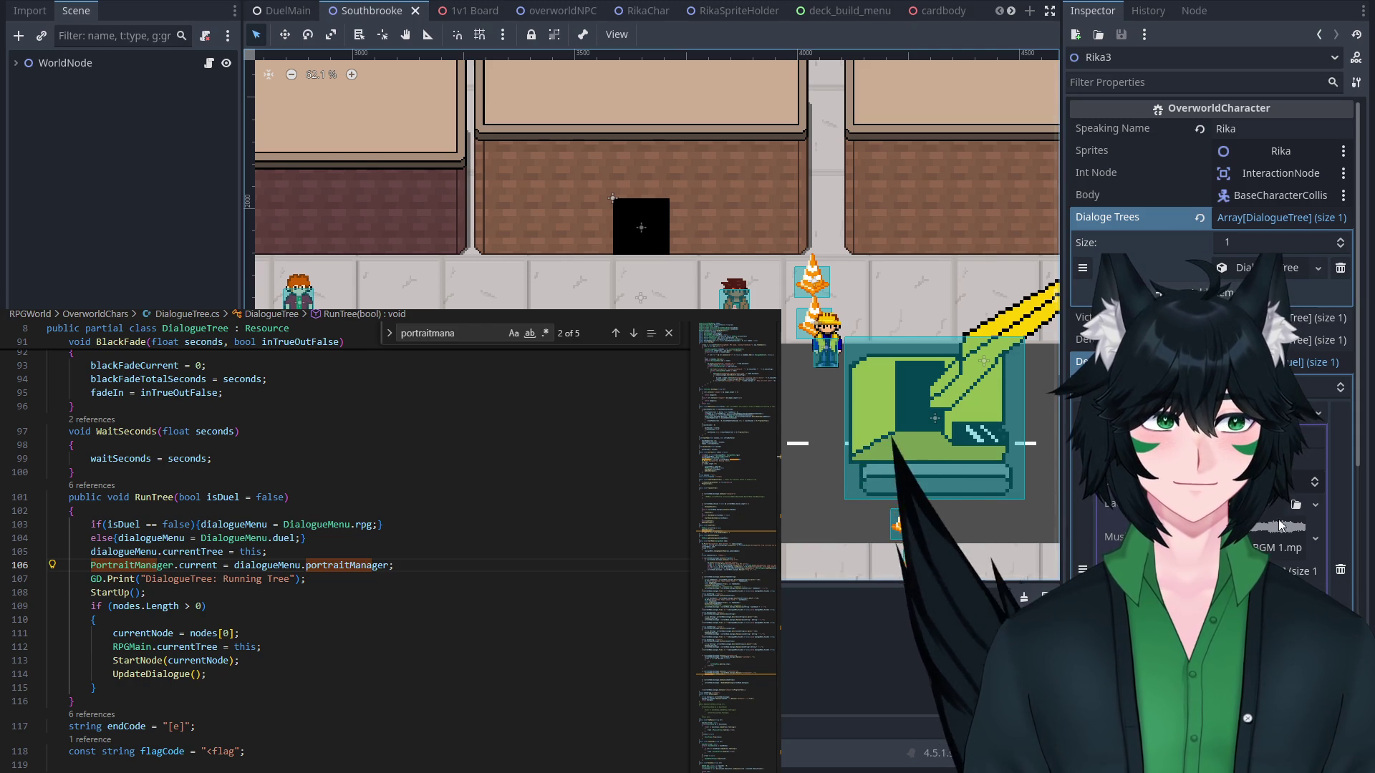
pyautogui.scroll(-3, 1284, 543)
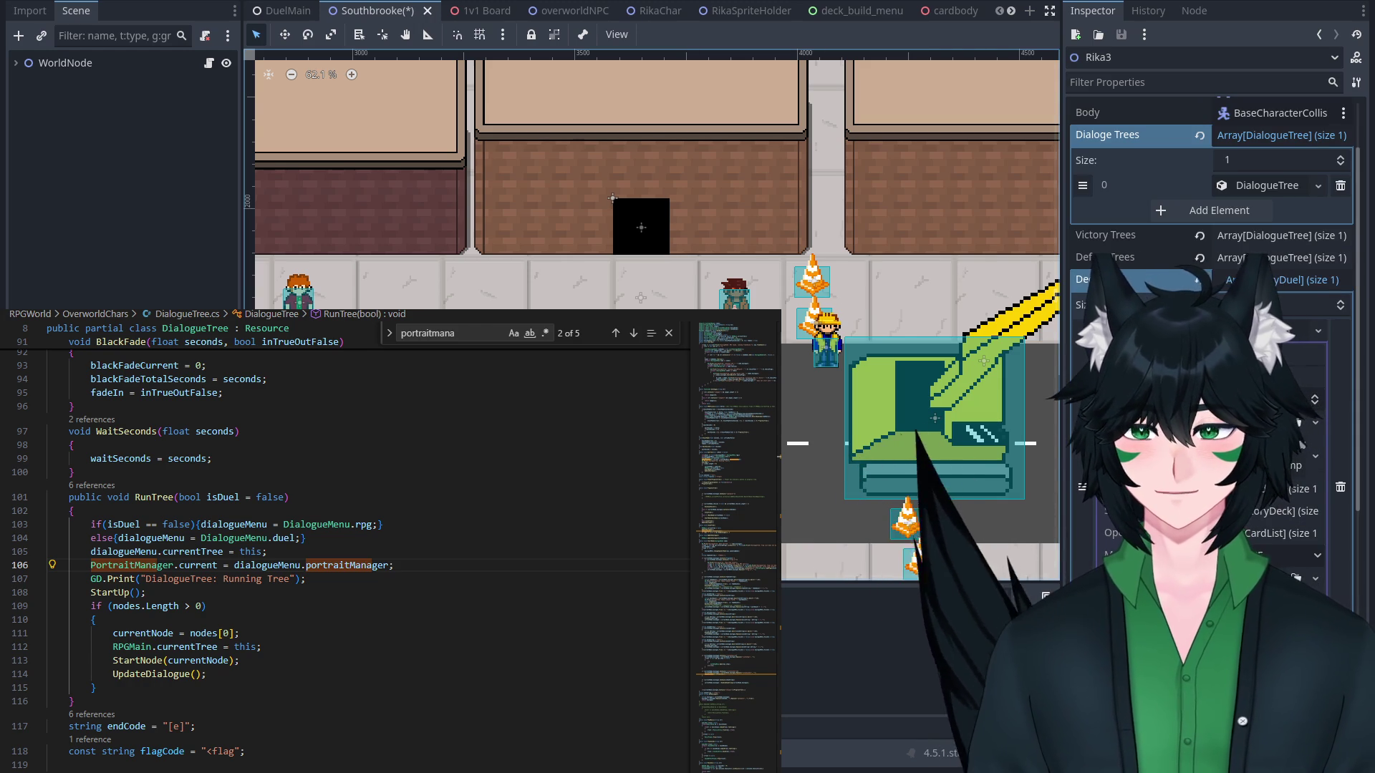
pyautogui.moveTo(1276, 186)
pyautogui.mouseDown()
pyautogui.moveTo(1246, 429)
pyautogui.moveTo(1231, 415)
pyautogui.mouseUp()
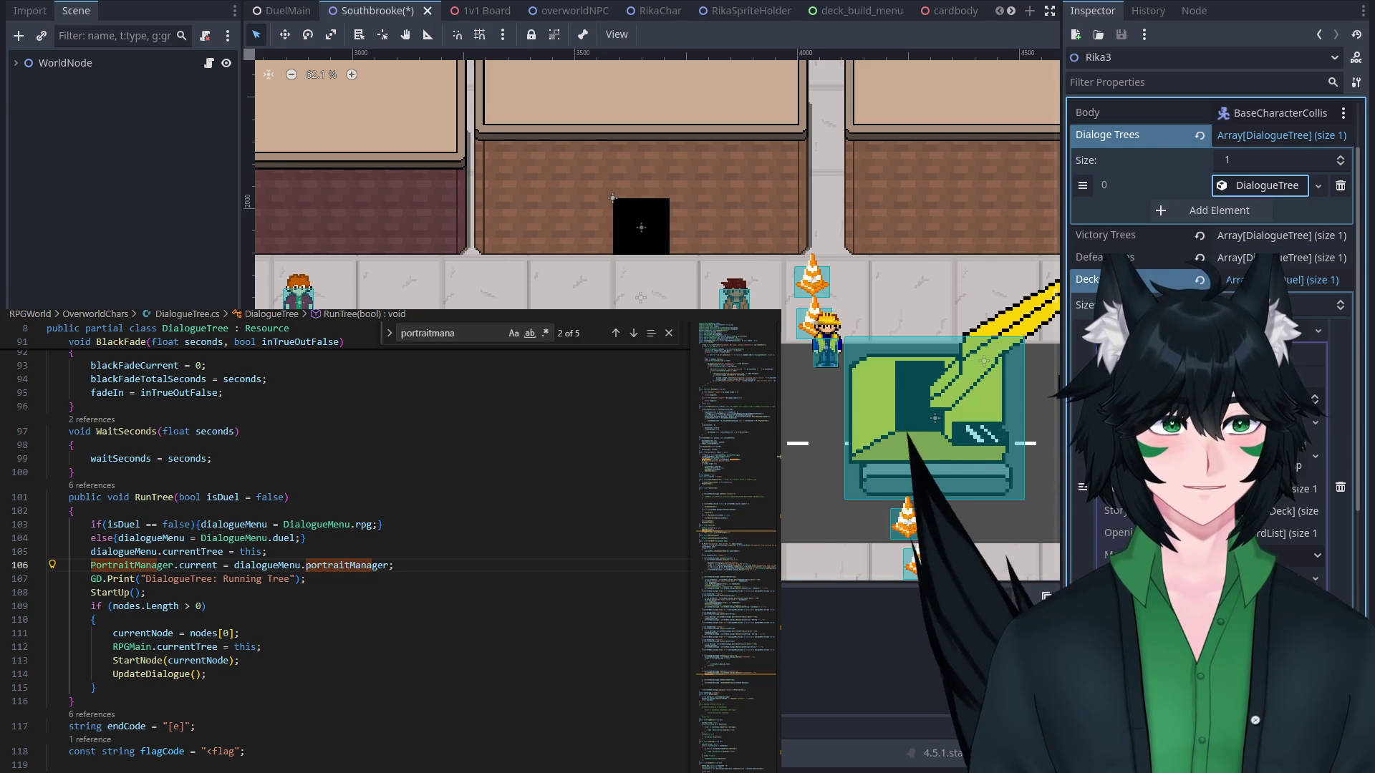
pyautogui.hotkey('ctrl', 's')
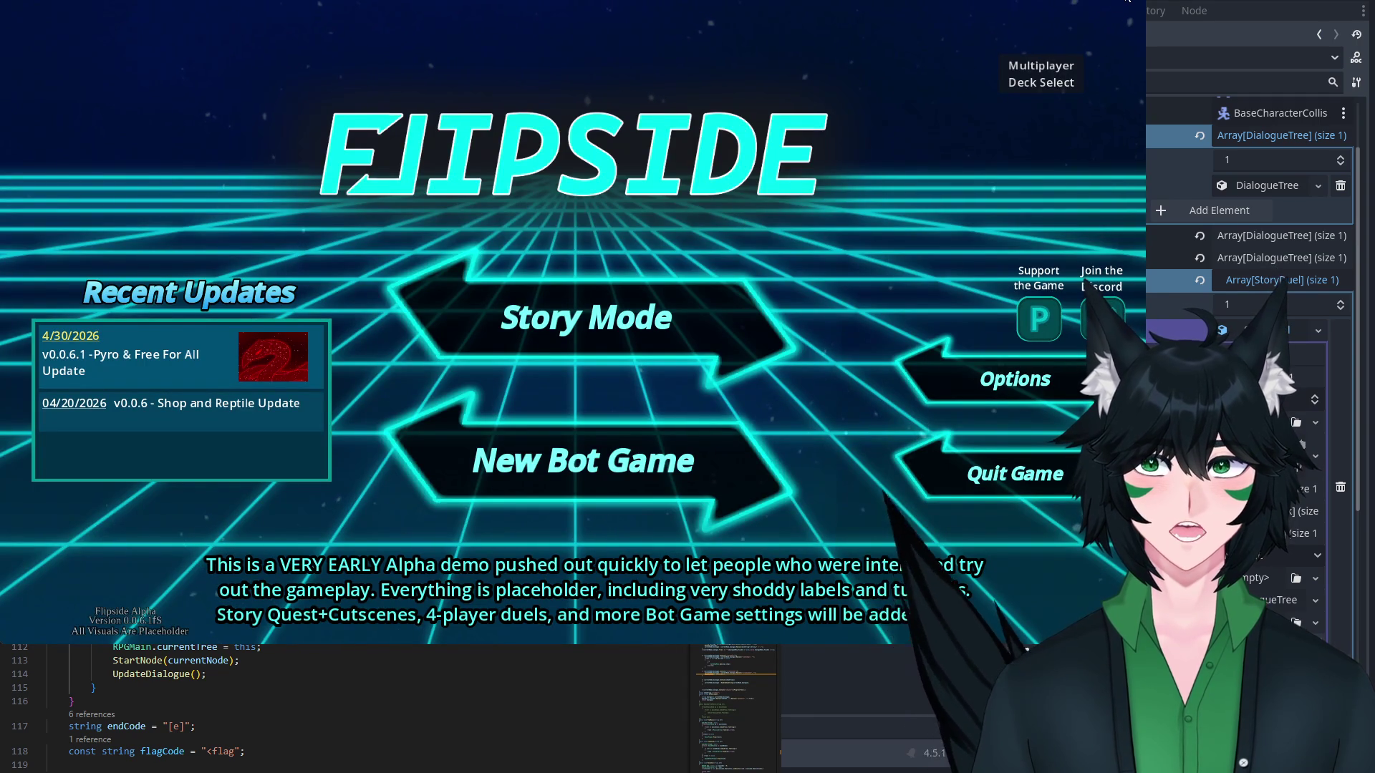
# Start Story Mode, continue the Za profile, and advance Rika's opening dialogue.
pyautogui.click(556, 294)
pyautogui.click(584, 430)
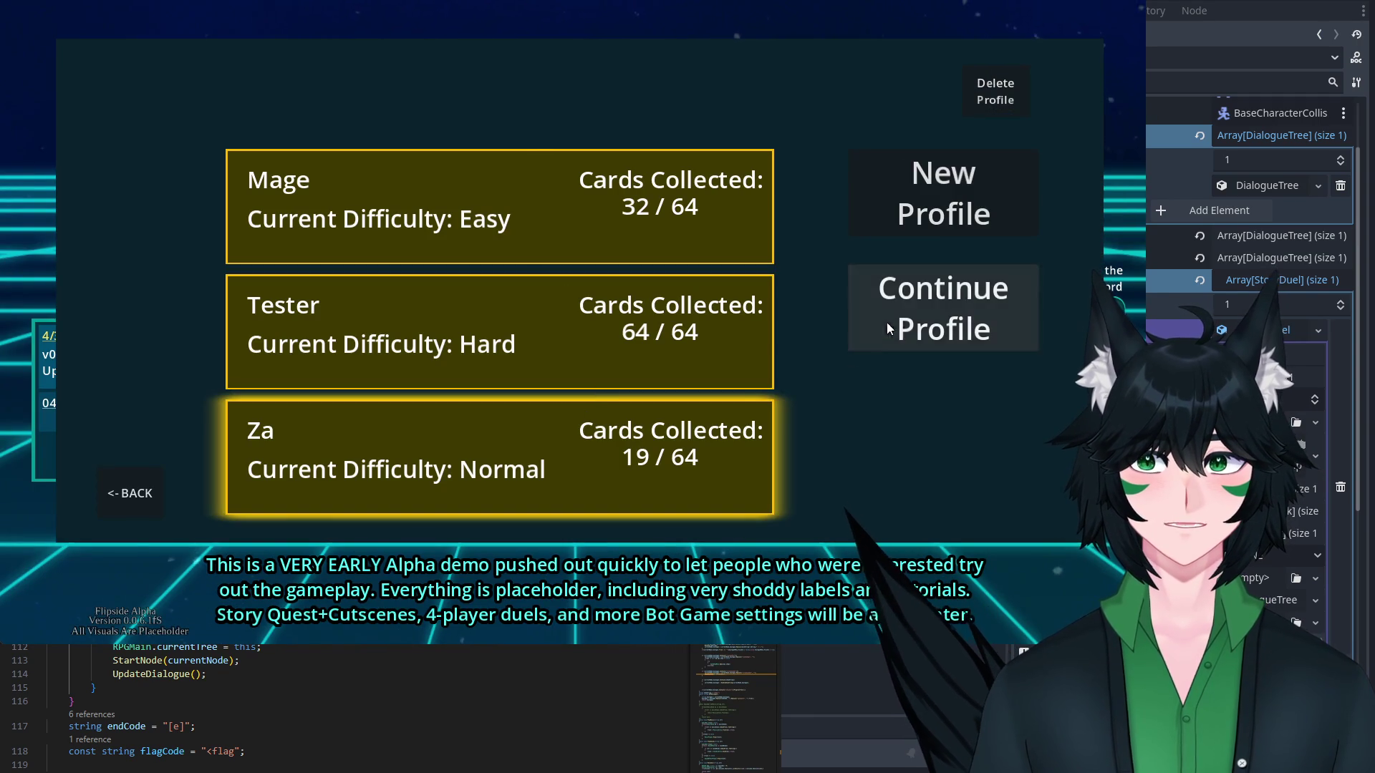
pyautogui.click(888, 320)
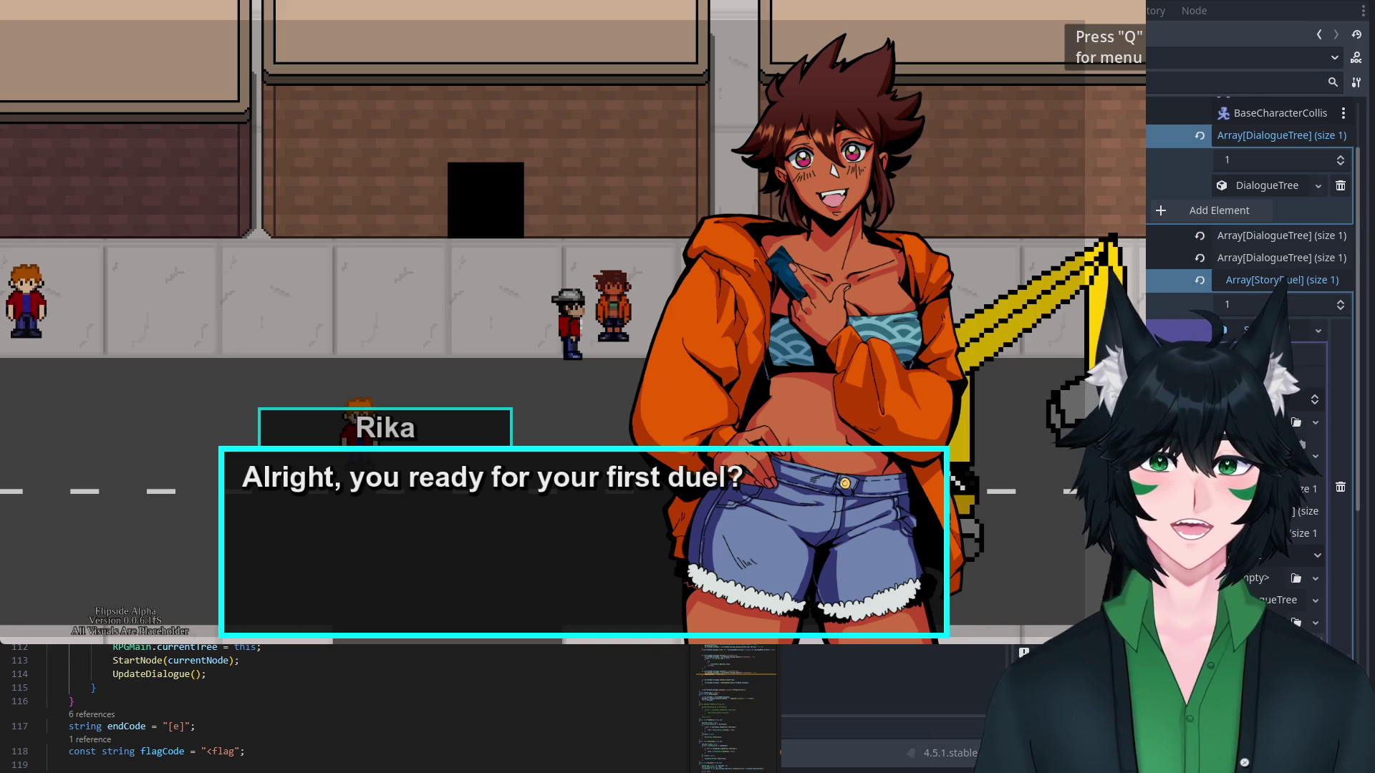
pyautogui.click(902, 396)
pyautogui.click(902, 396)
pyautogui.click(902, 397)
pyautogui.click(902, 396)
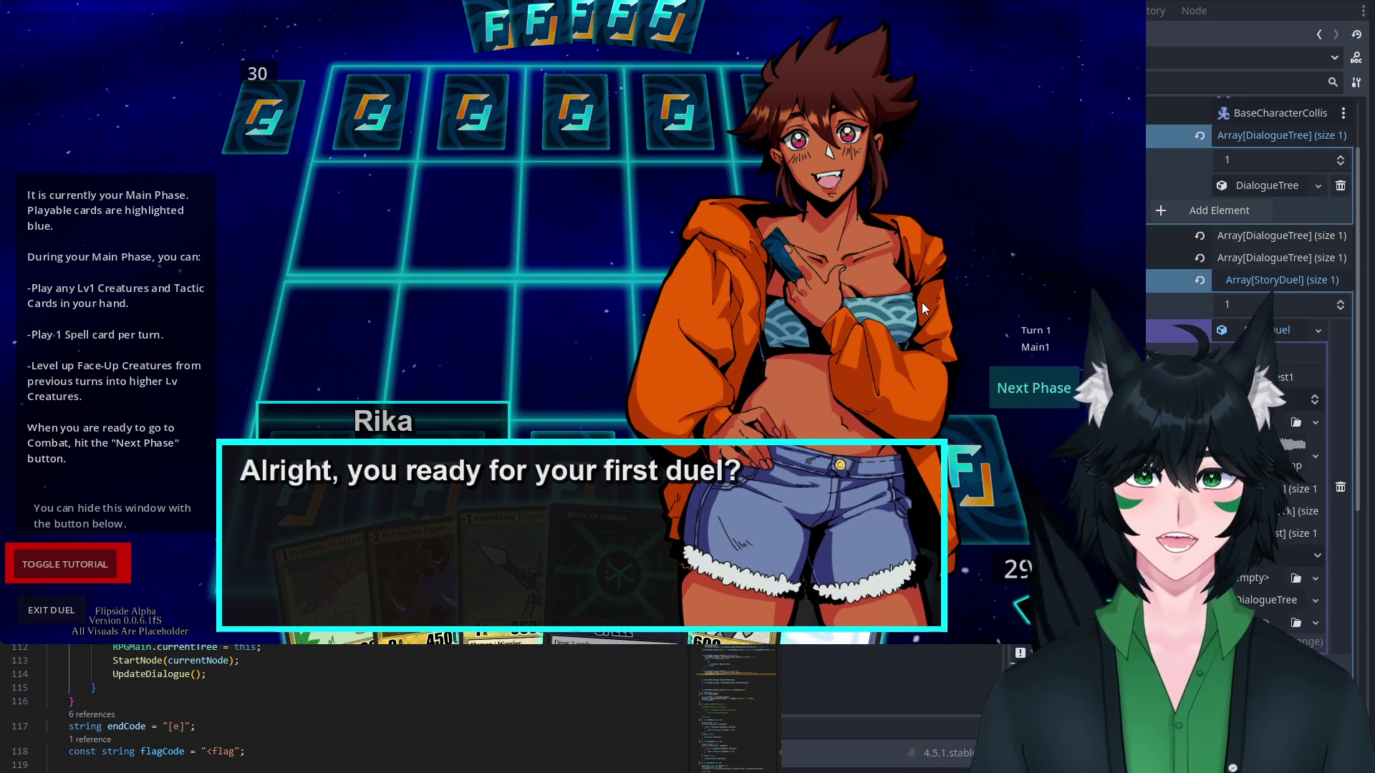
# Maximize the game window, finish Rika's dialogue into the duel, then exit the duel and close the game.
pyautogui.click(850, 282)
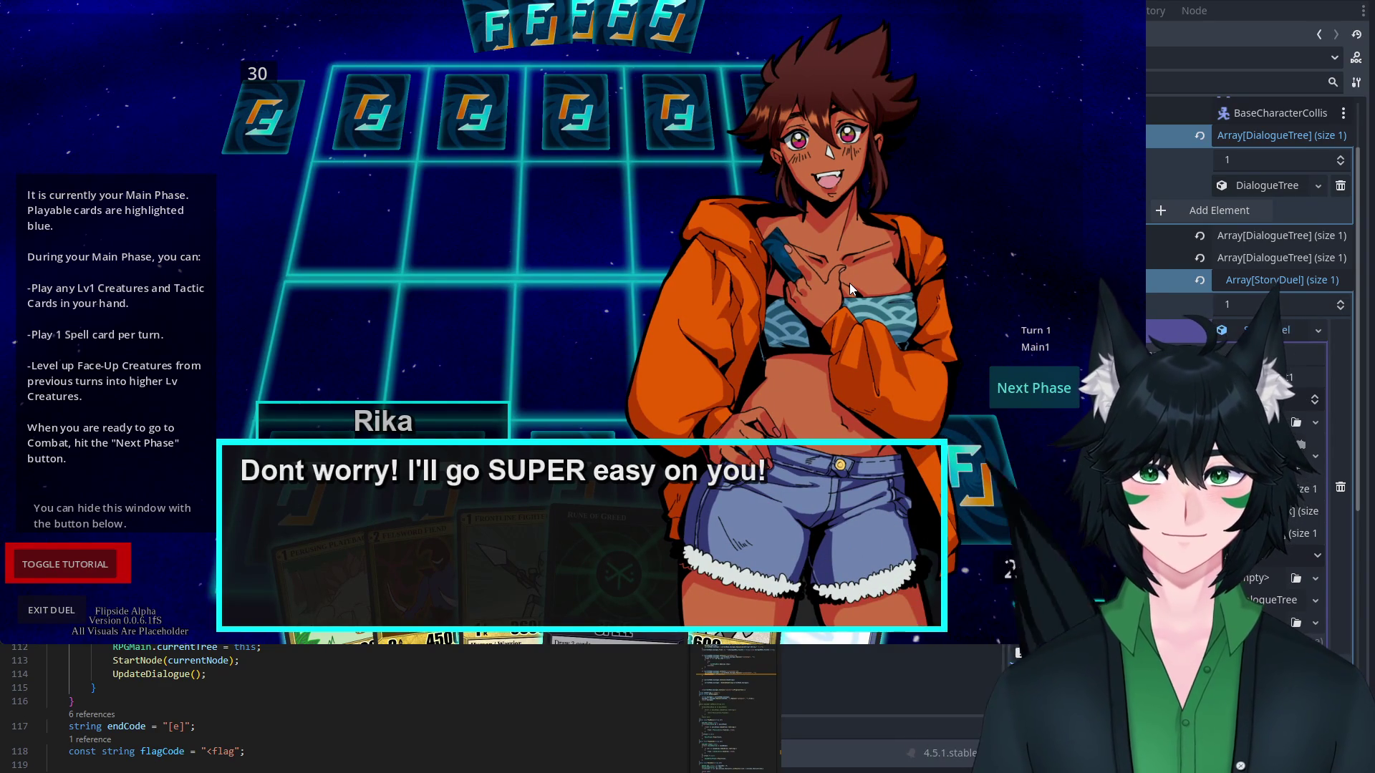
pyautogui.press('super+Up')
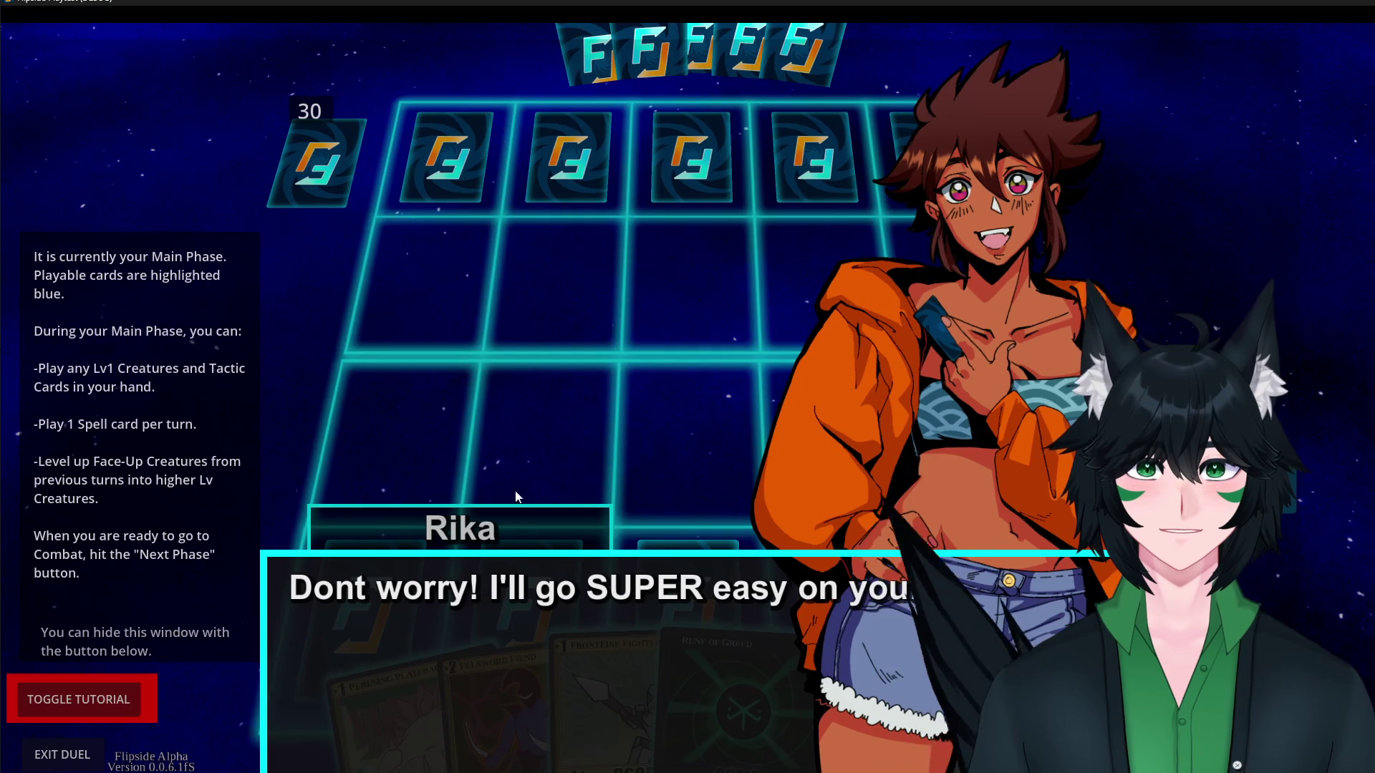
pyautogui.click(102, 703)
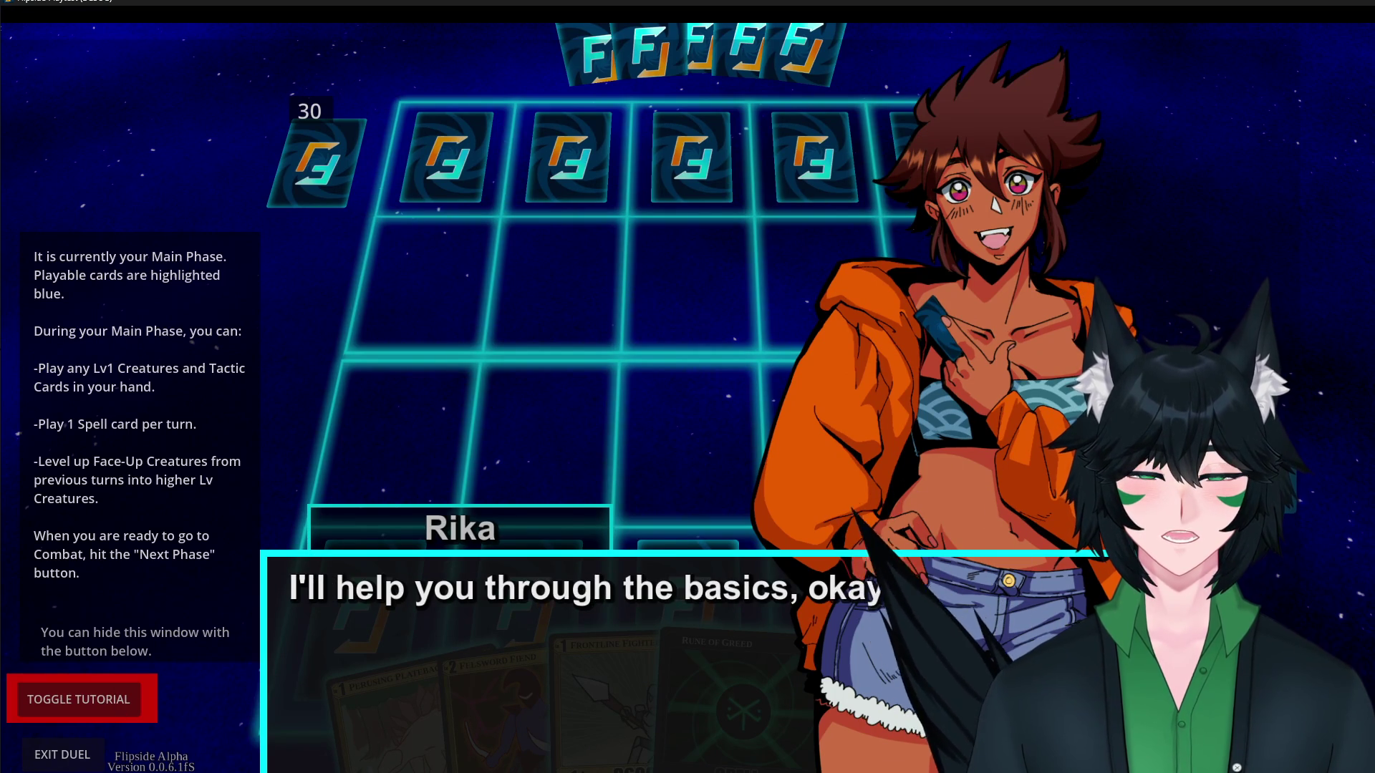
pyautogui.click(1029, 626)
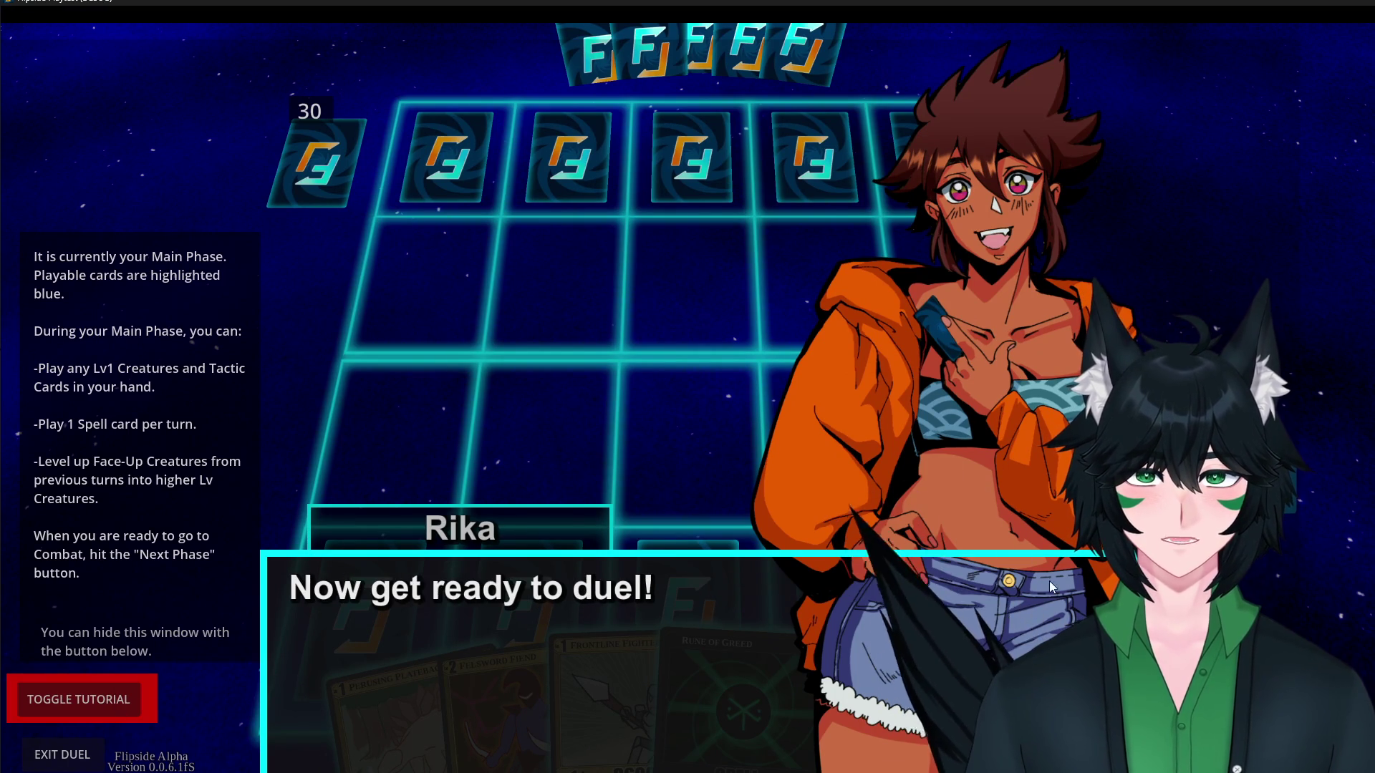
pyautogui.click(998, 566)
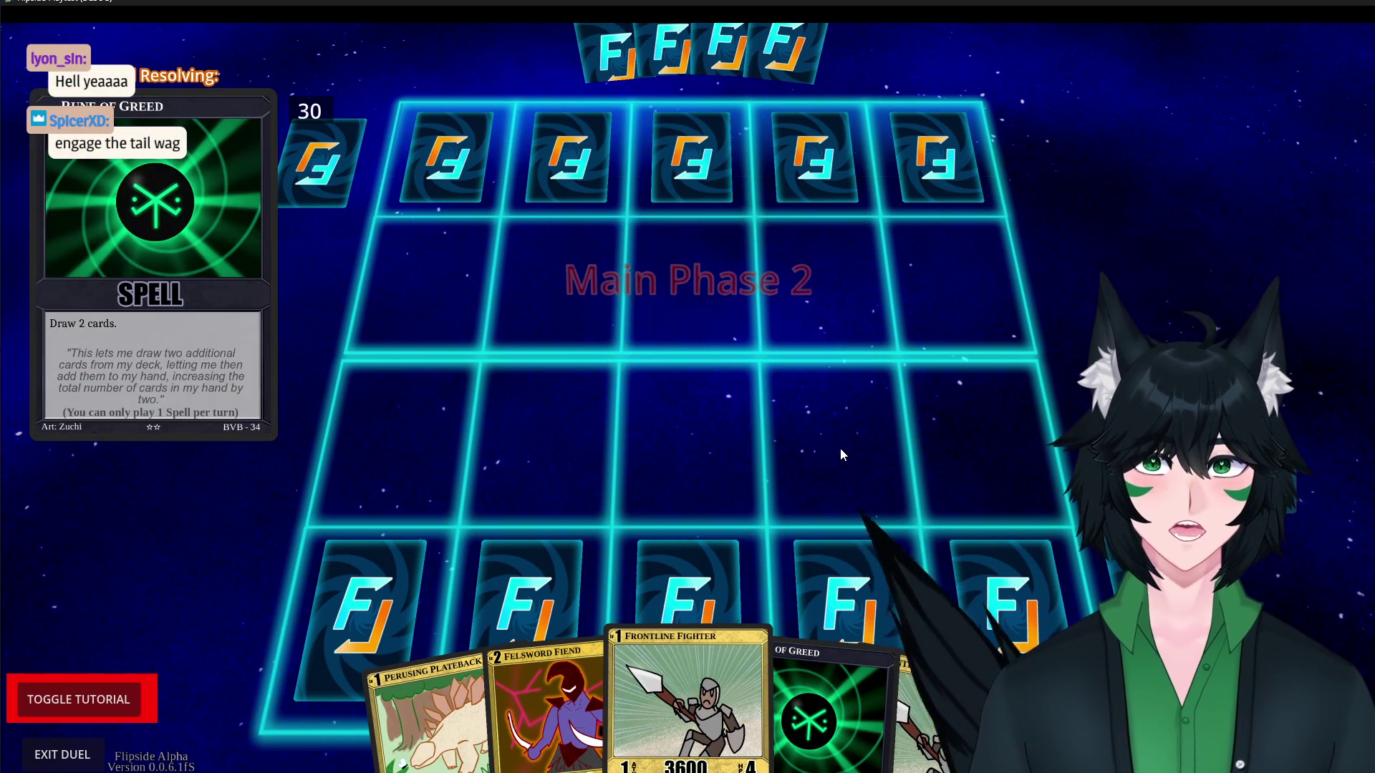
pyautogui.click(43, 760)
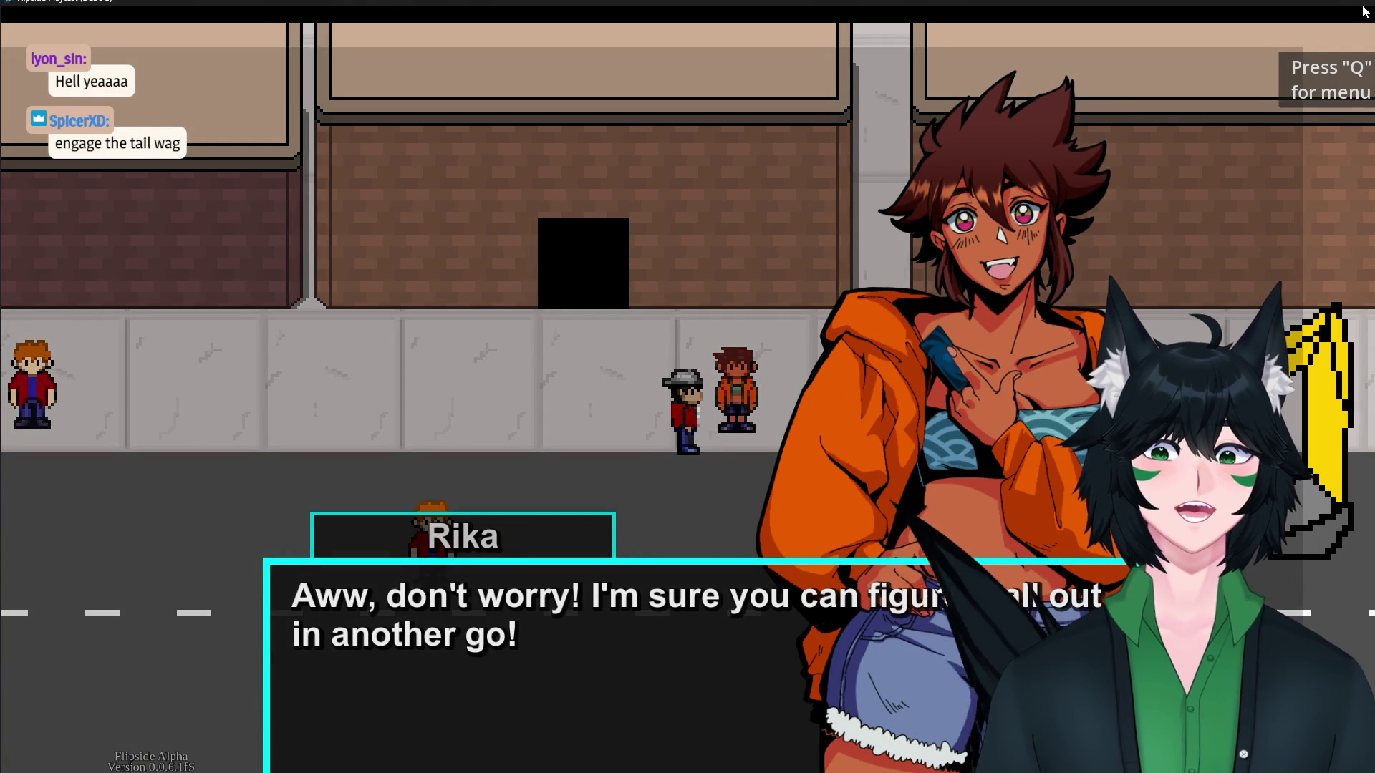
pyautogui.click(1363, 22)
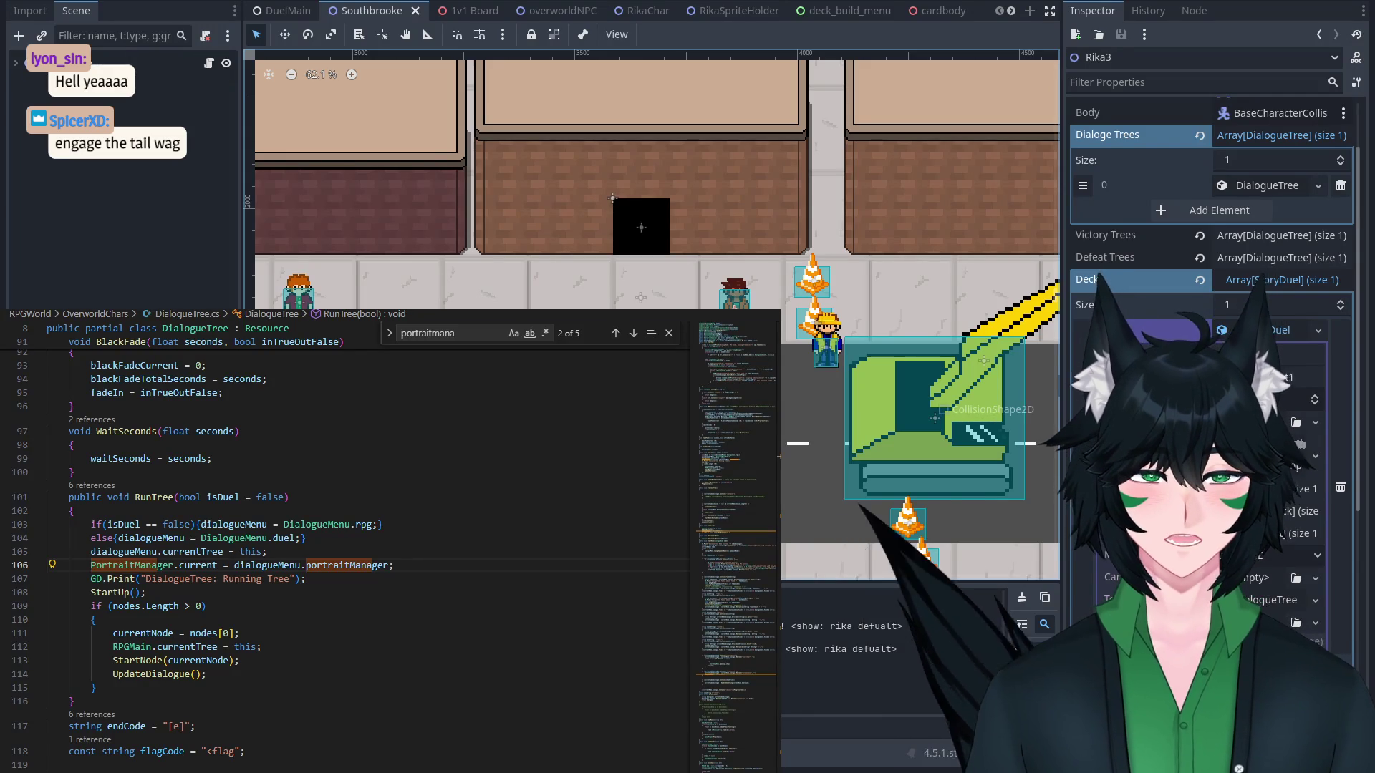
# Expand Rika3's Defeat Trees and its DialogueTree to show the Txt lines, then save the Southbrooke scene.
pyautogui.scroll(-2, 1210, 215)
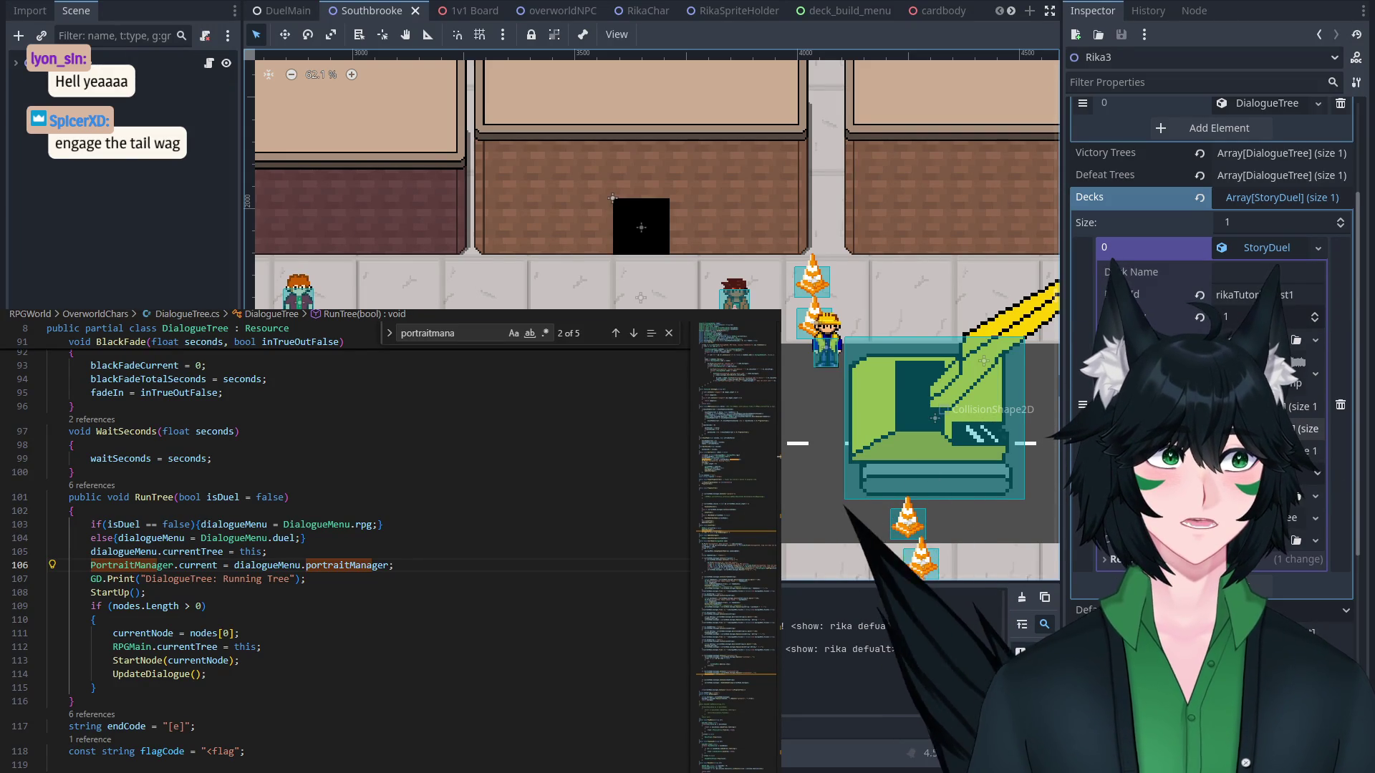
pyautogui.scroll(4, 1210, 215)
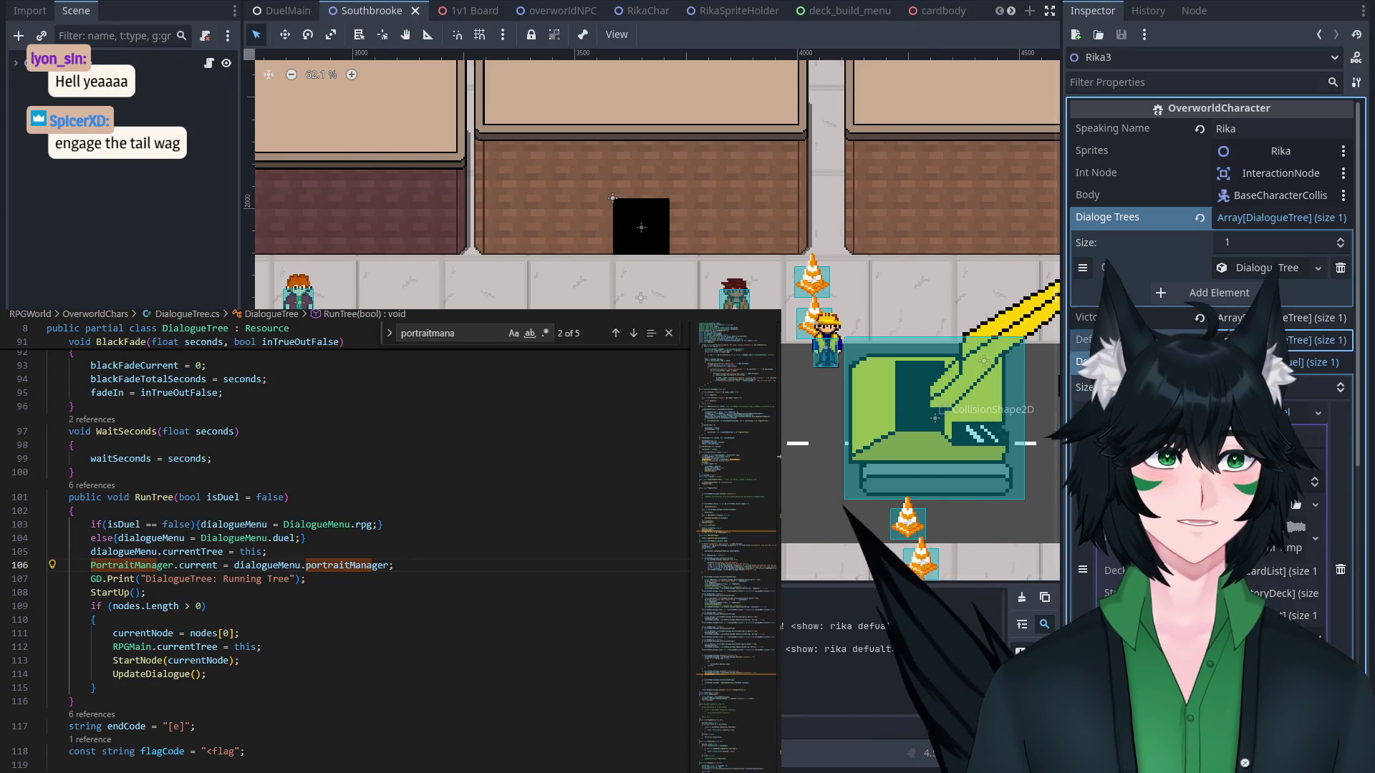
pyautogui.click(1282, 339)
pyautogui.click(1269, 226)
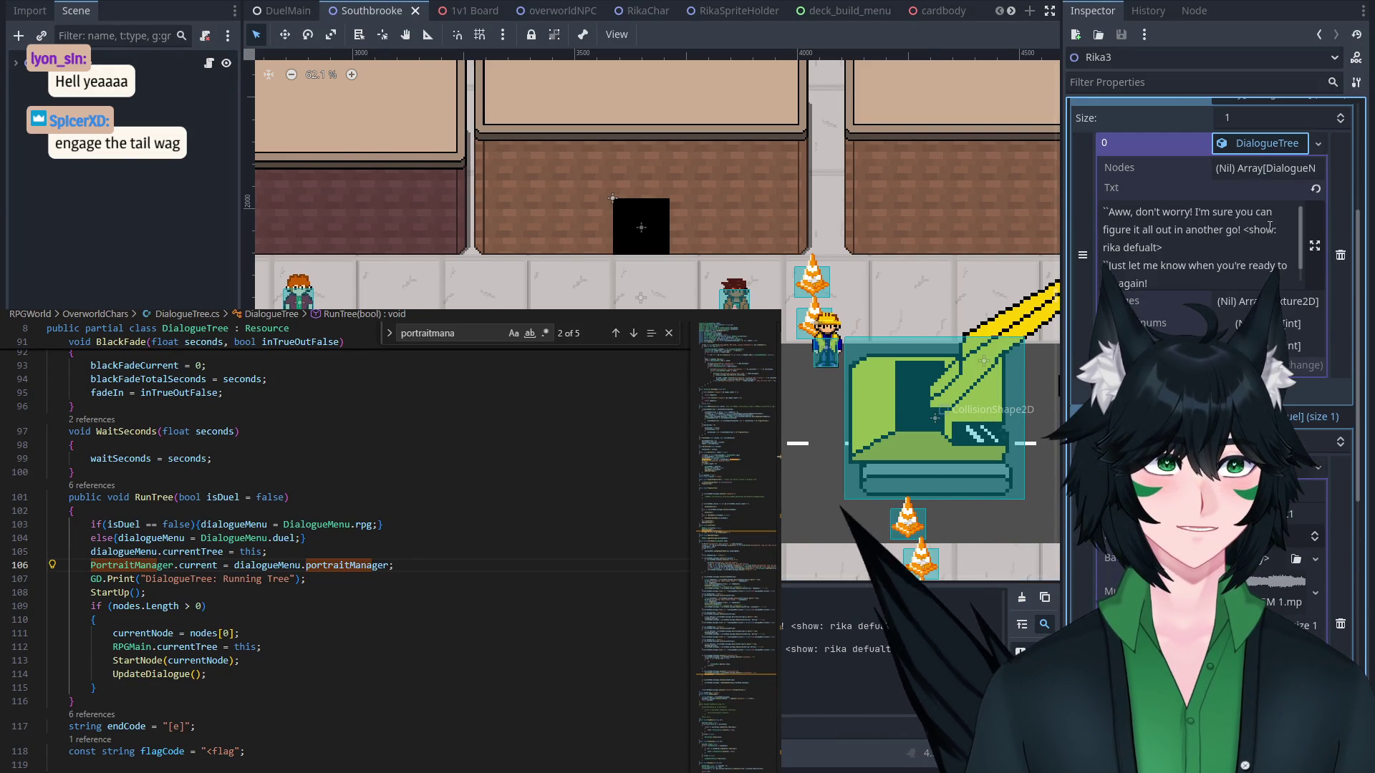
pyautogui.scroll(-2, 1270, 170)
pyautogui.scroll(2, 1270, 170)
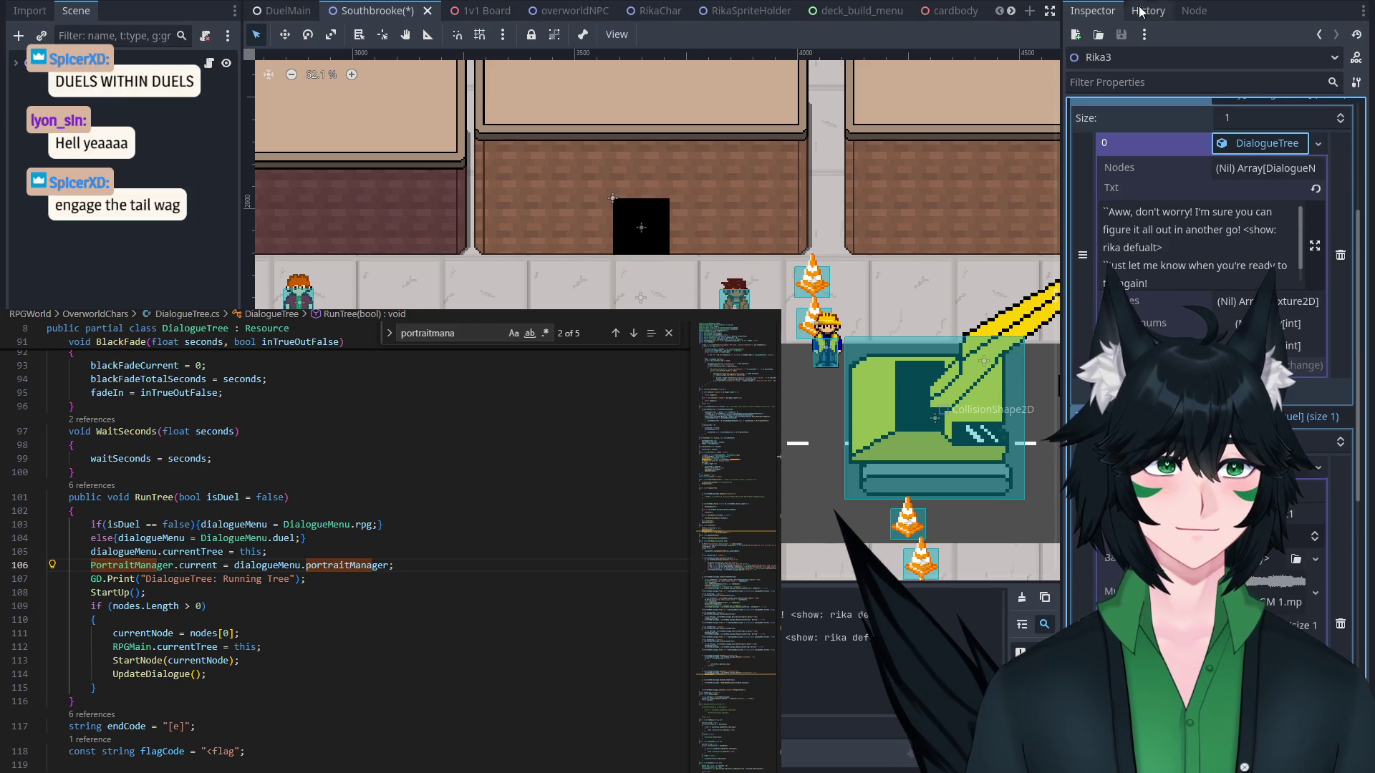
pyautogui.hotkey('ctrl', 's')
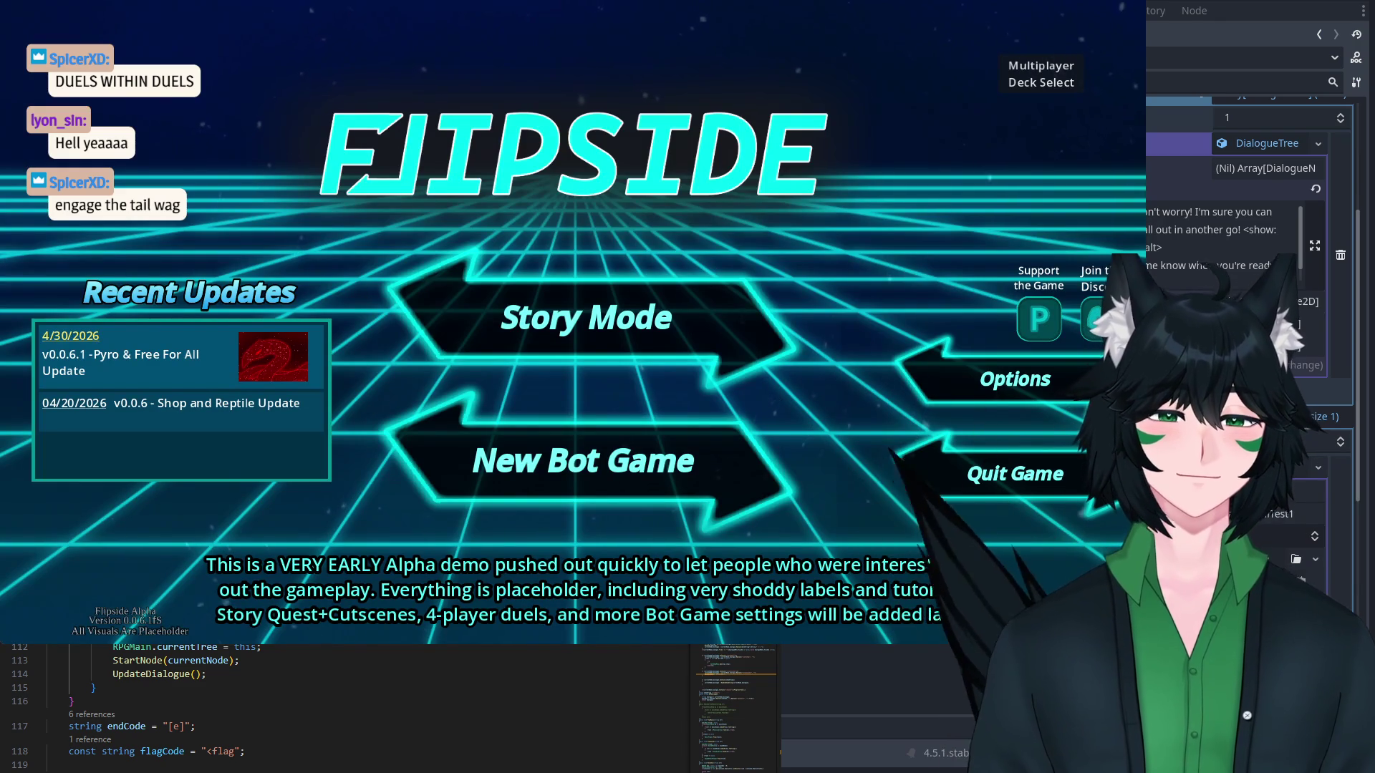
# Start Story Mode with the Za profile and get through Rika's opening dialogue.
pyautogui.click(660, 345)
pyautogui.click(661, 407)
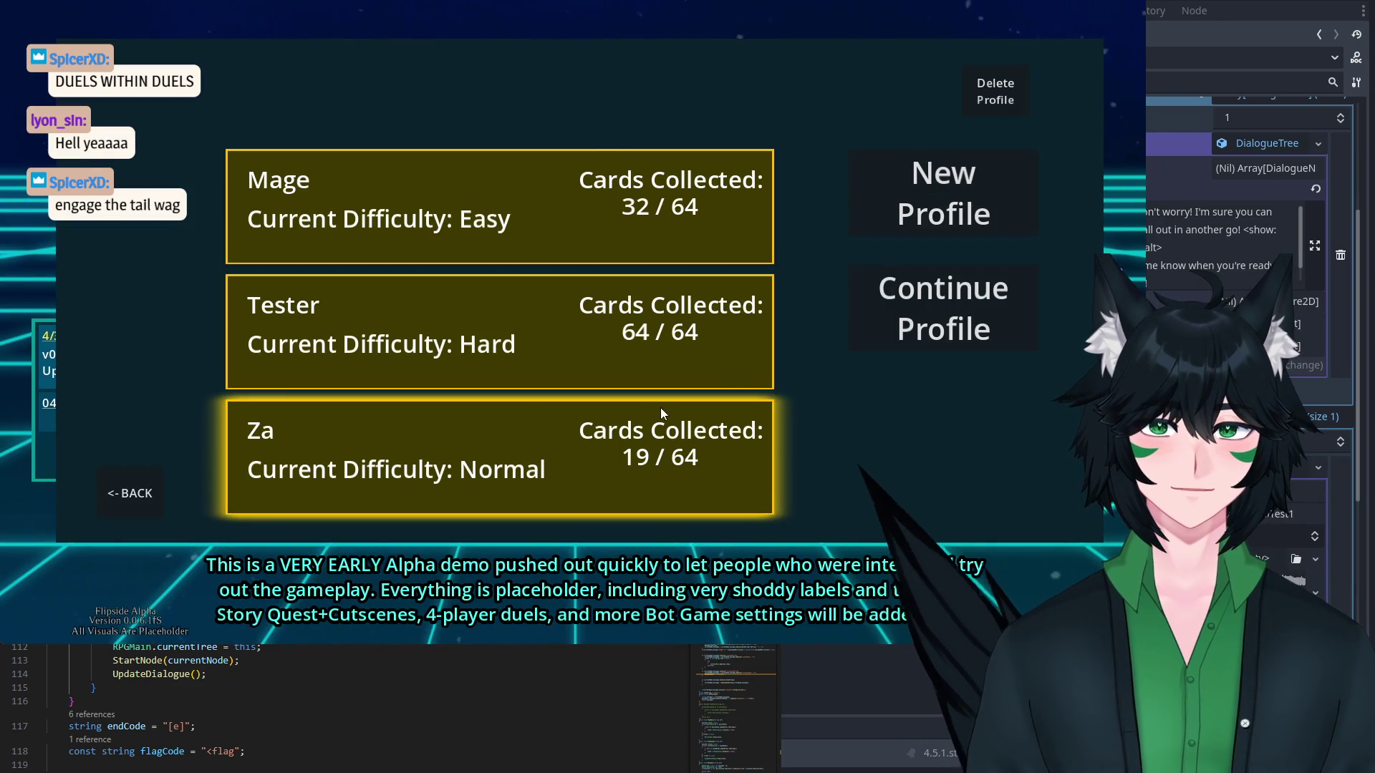
pyautogui.click(853, 320)
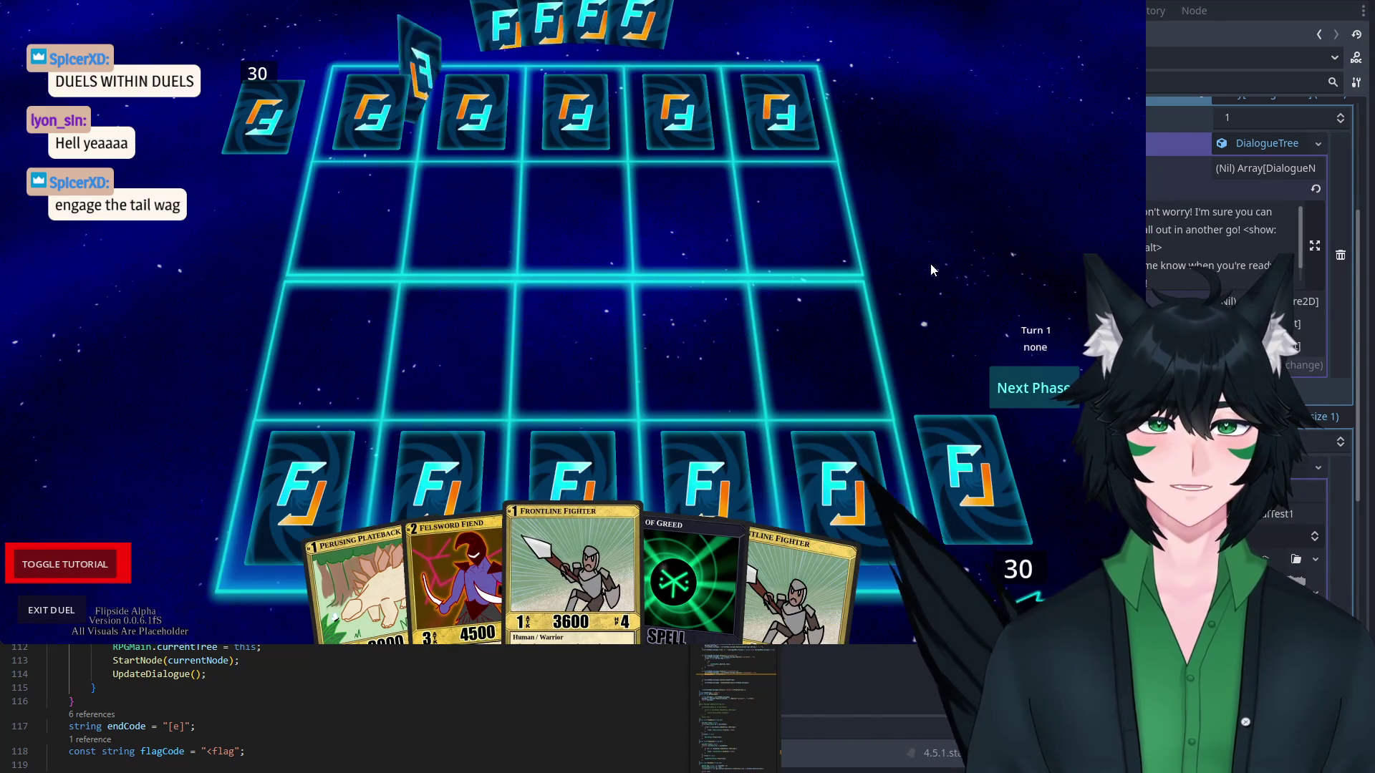
pyautogui.click(930, 264)
pyautogui.click(930, 264)
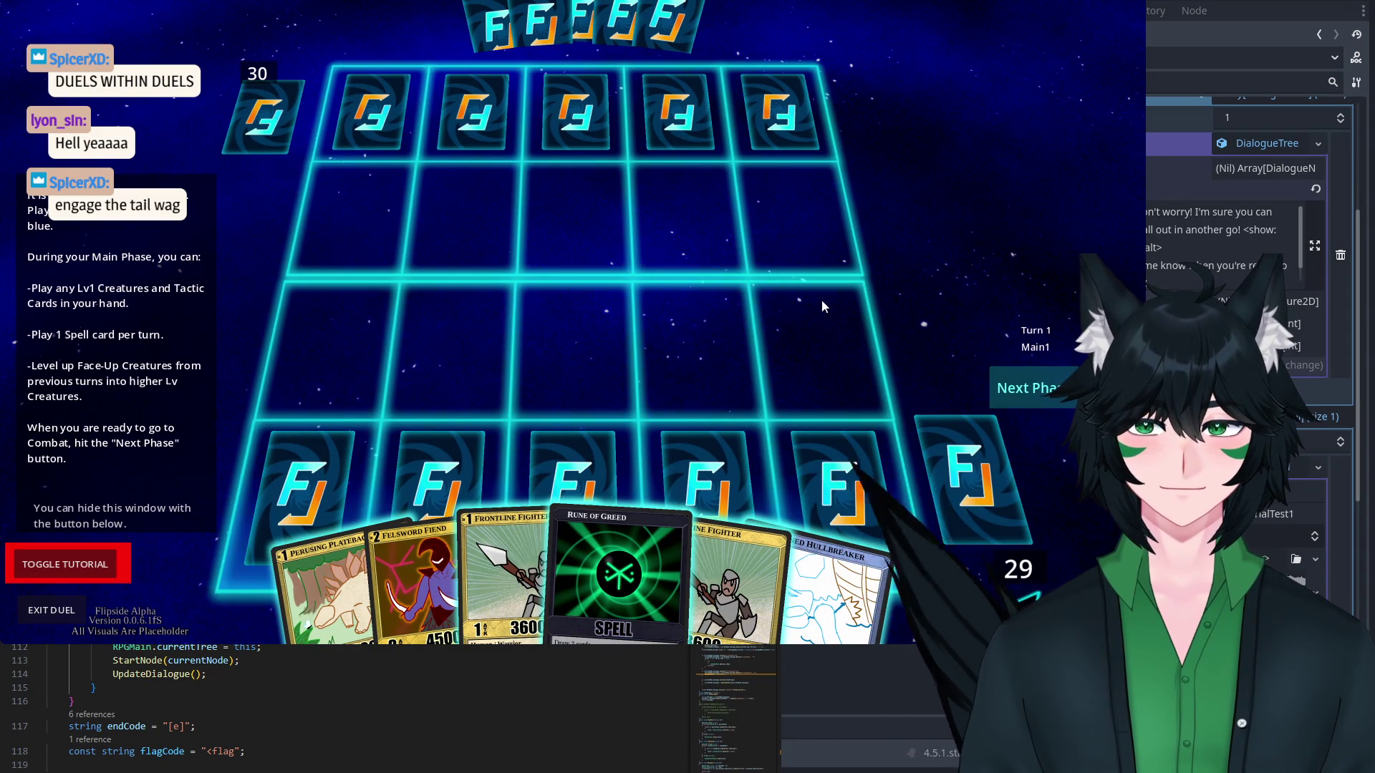
# Play Rune of Greed, exit the duel, click through Rika's defeat line, and stop the game with F8.
pyautogui.moveTo(601, 569); pyautogui.dragTo(577, 317)
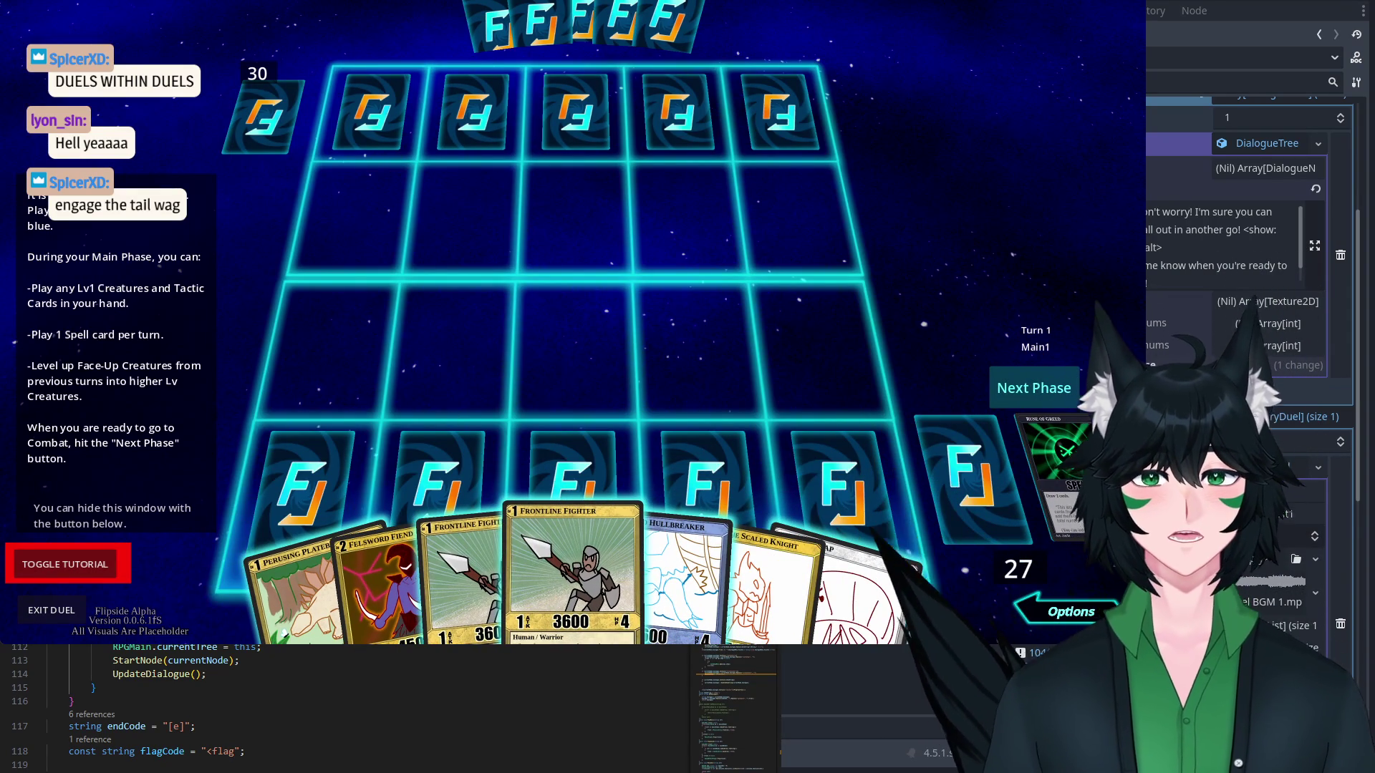
pyautogui.click(51, 610)
pyautogui.click(79, 625)
pyautogui.click(79, 624)
pyautogui.press('F8')
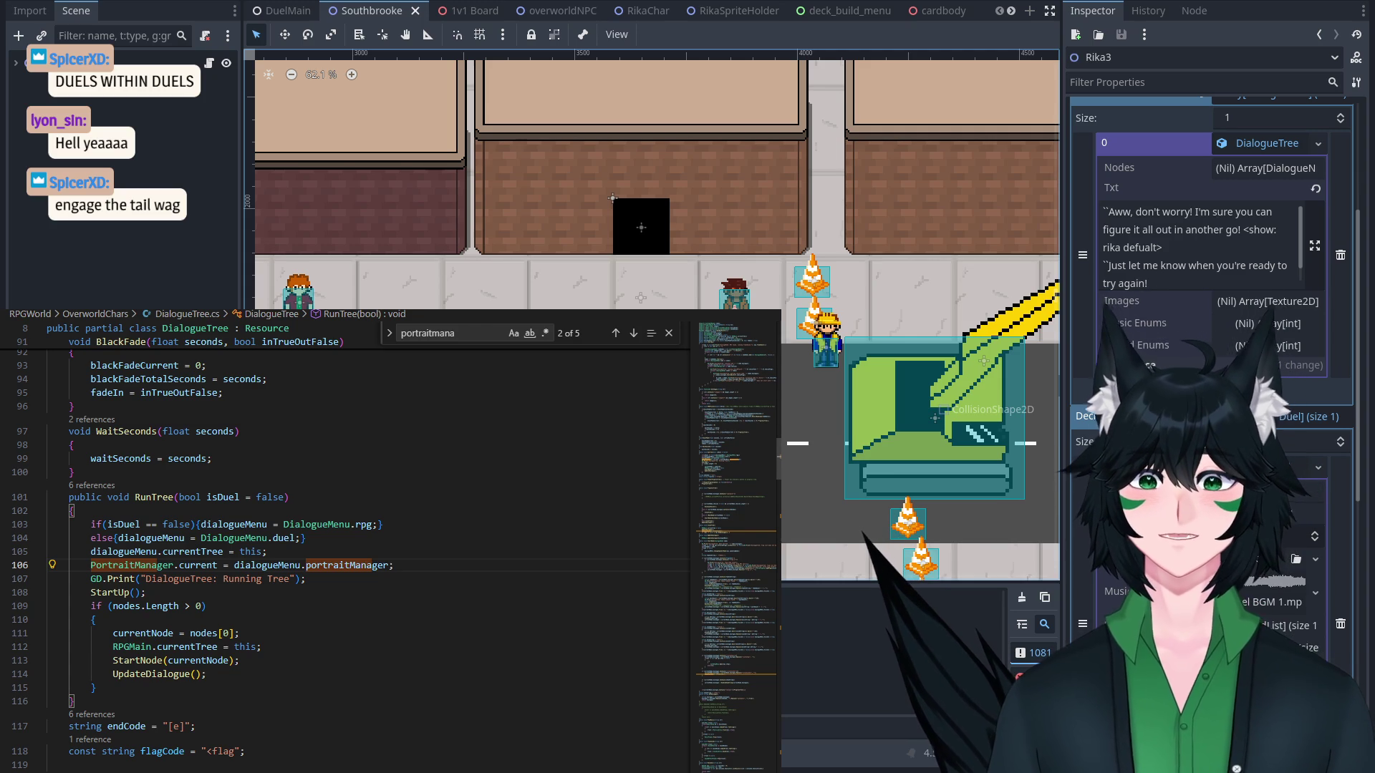
# Switch to the cinematic_menu scene to view its Slides array.
pyautogui.scroll(-3, 781, 15)
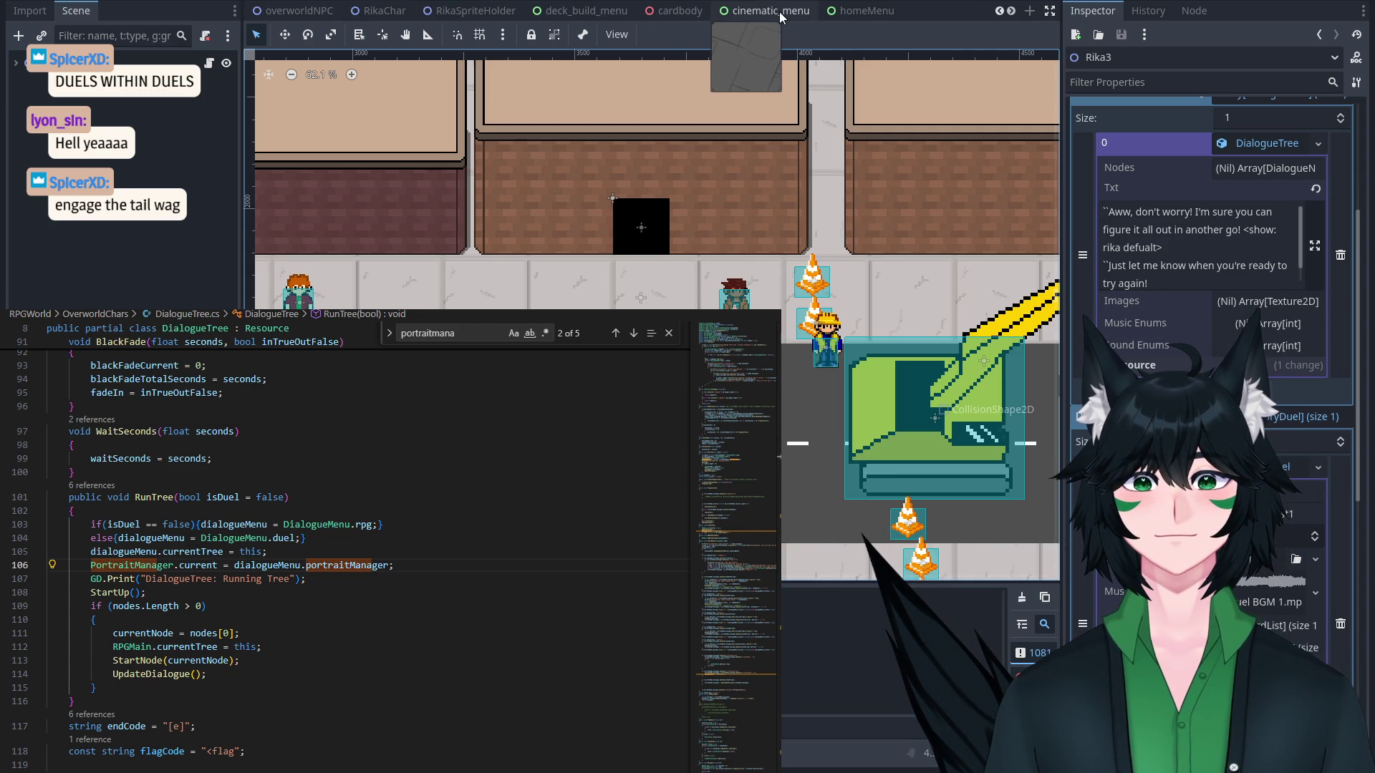
pyautogui.click(780, 14)
# Return to the Southbrooke scene, then quick-open DuelCutsceneRes.cs and place the caret inside its class.
pyautogui.scroll(3, 780, 14)
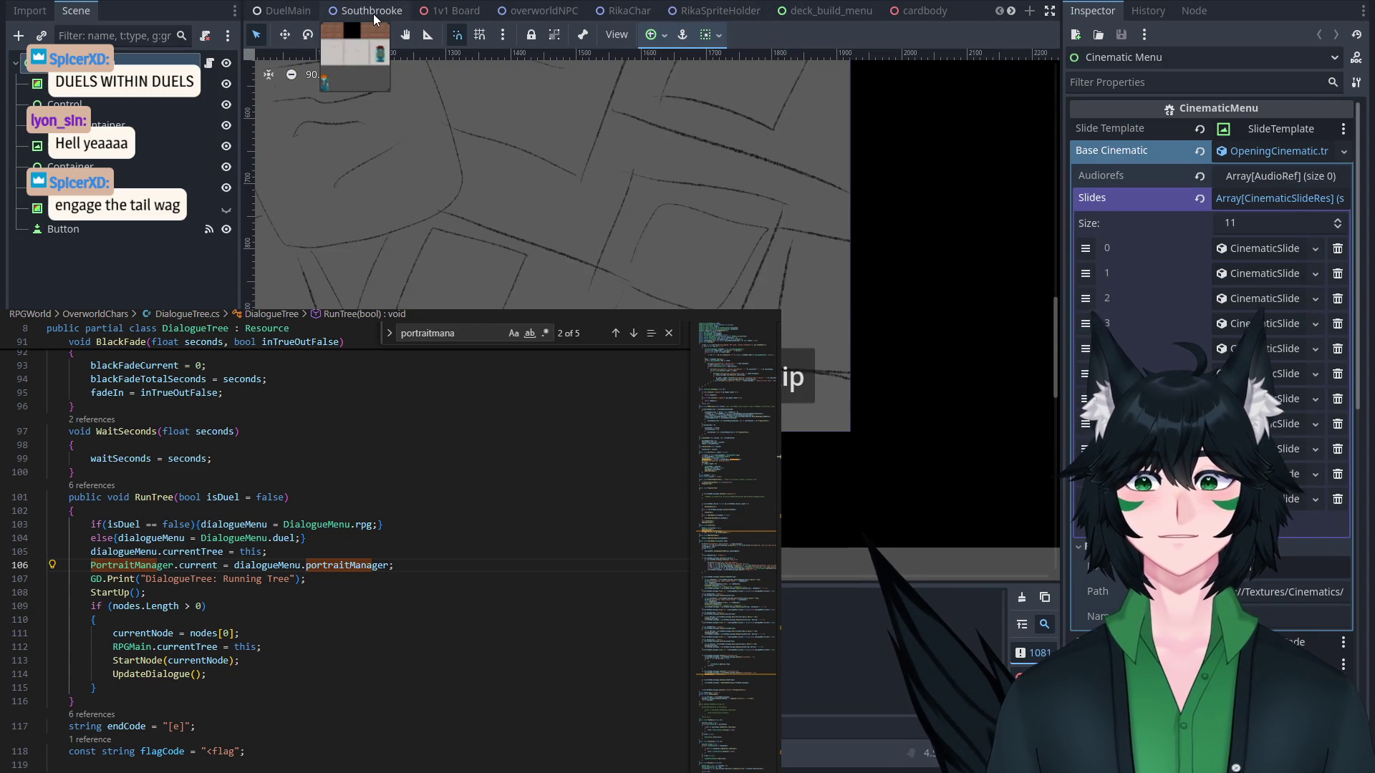
pyautogui.click(373, 15)
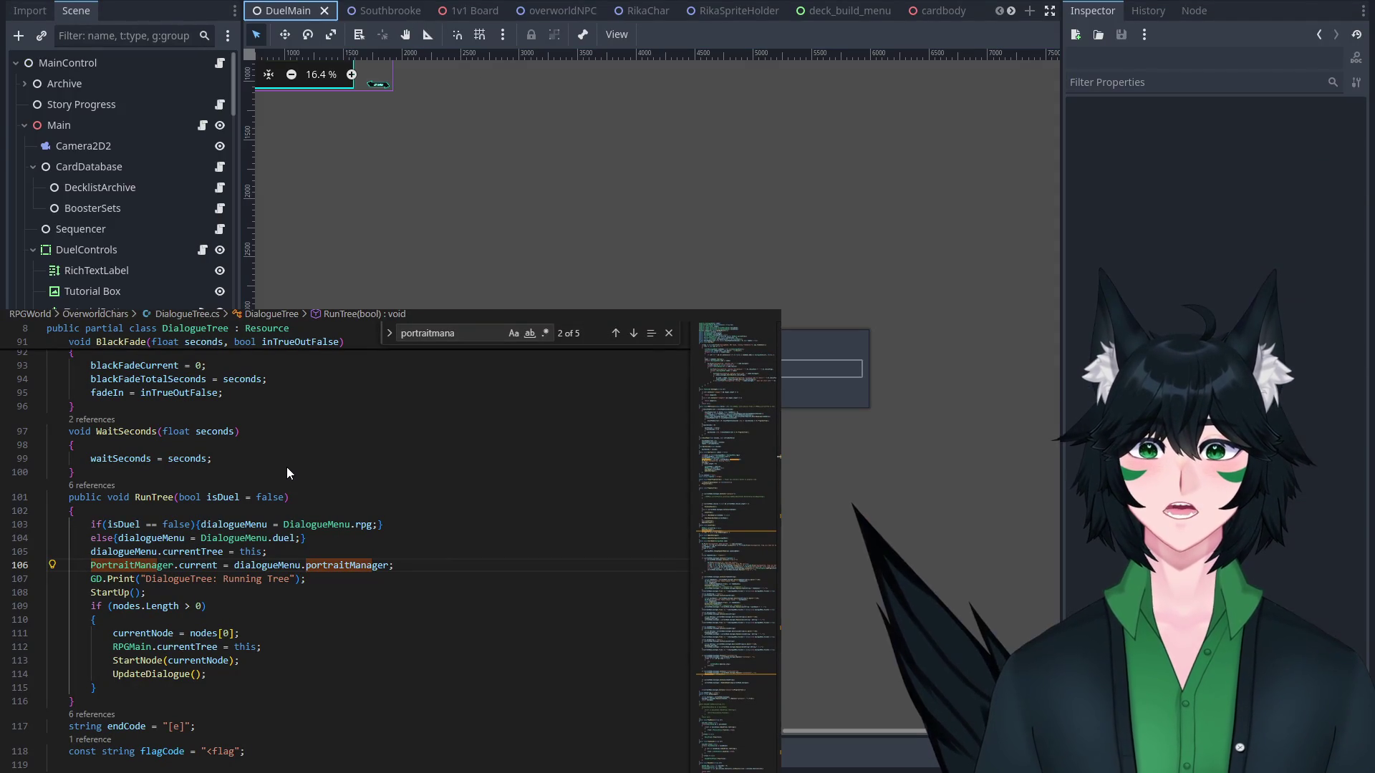
pyautogui.click(72, 511)
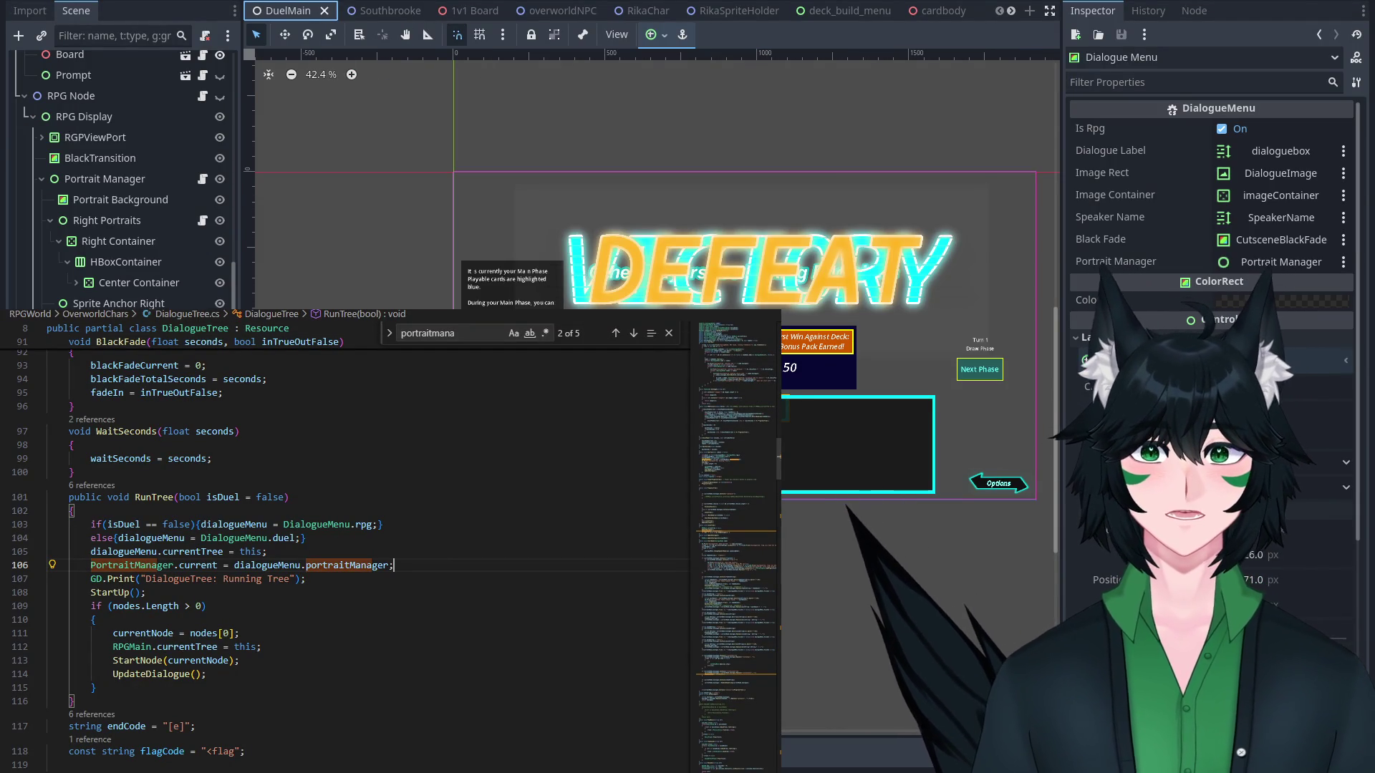
pyautogui.scroll(-5, 358, 544)
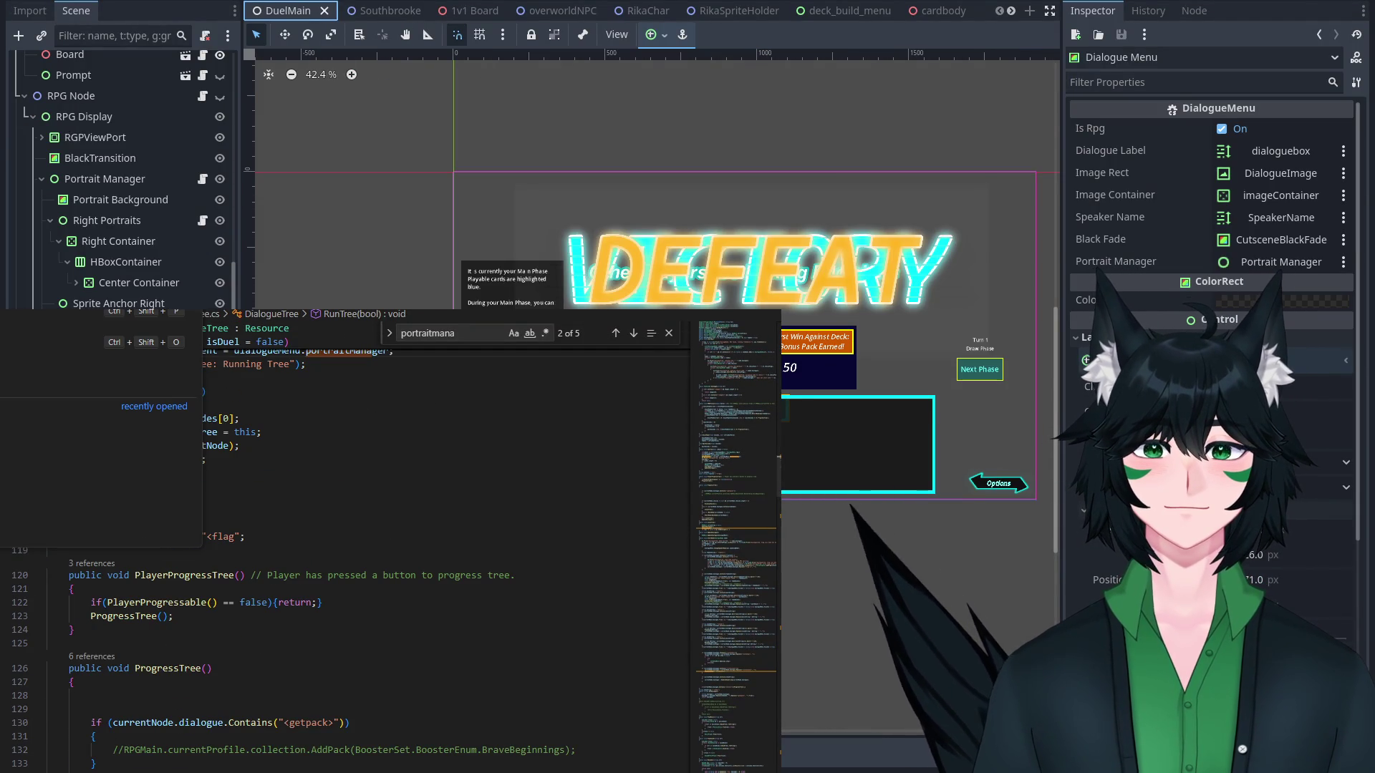
pyautogui.write('DuelCutsceneRes')
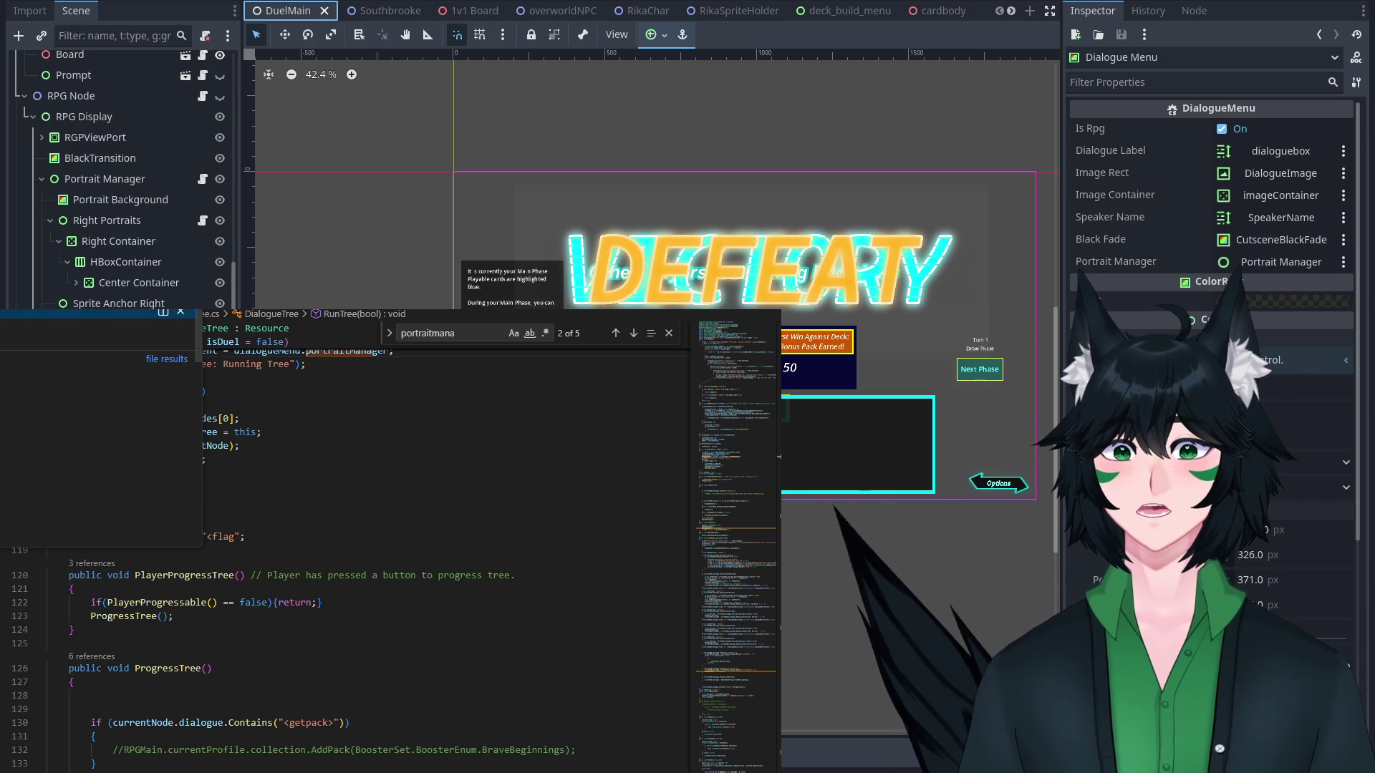
pyautogui.press('Return')
pyautogui.click(217, 442)
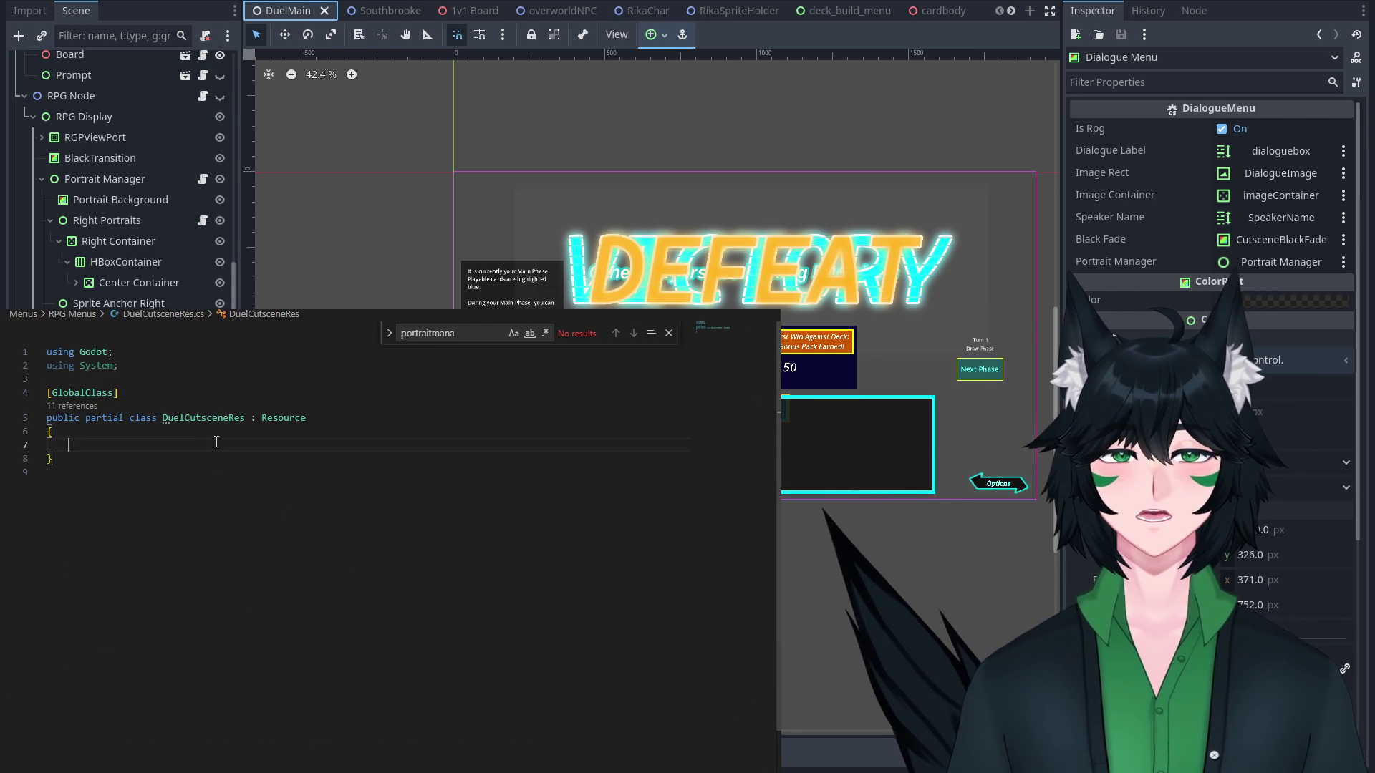
# Declare a public enum TrigEnum with the value none = 0 inside the class.
pyautogui.press('Down')
pyautogui.press('Down')
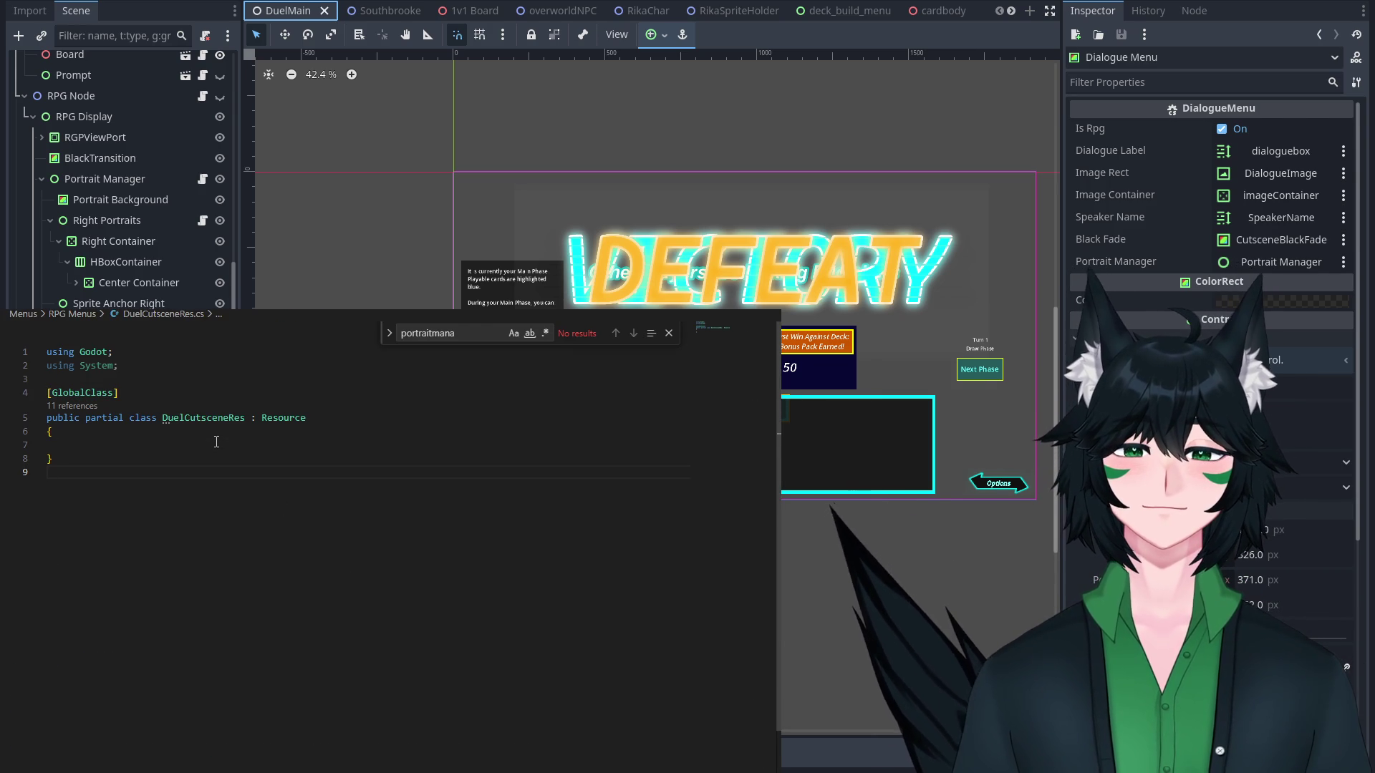
pyautogui.press('Up')
pyautogui.press('Up')
pyautogui.press('Return')
pyautogui.press('Return')
pyautogui.press('Return')
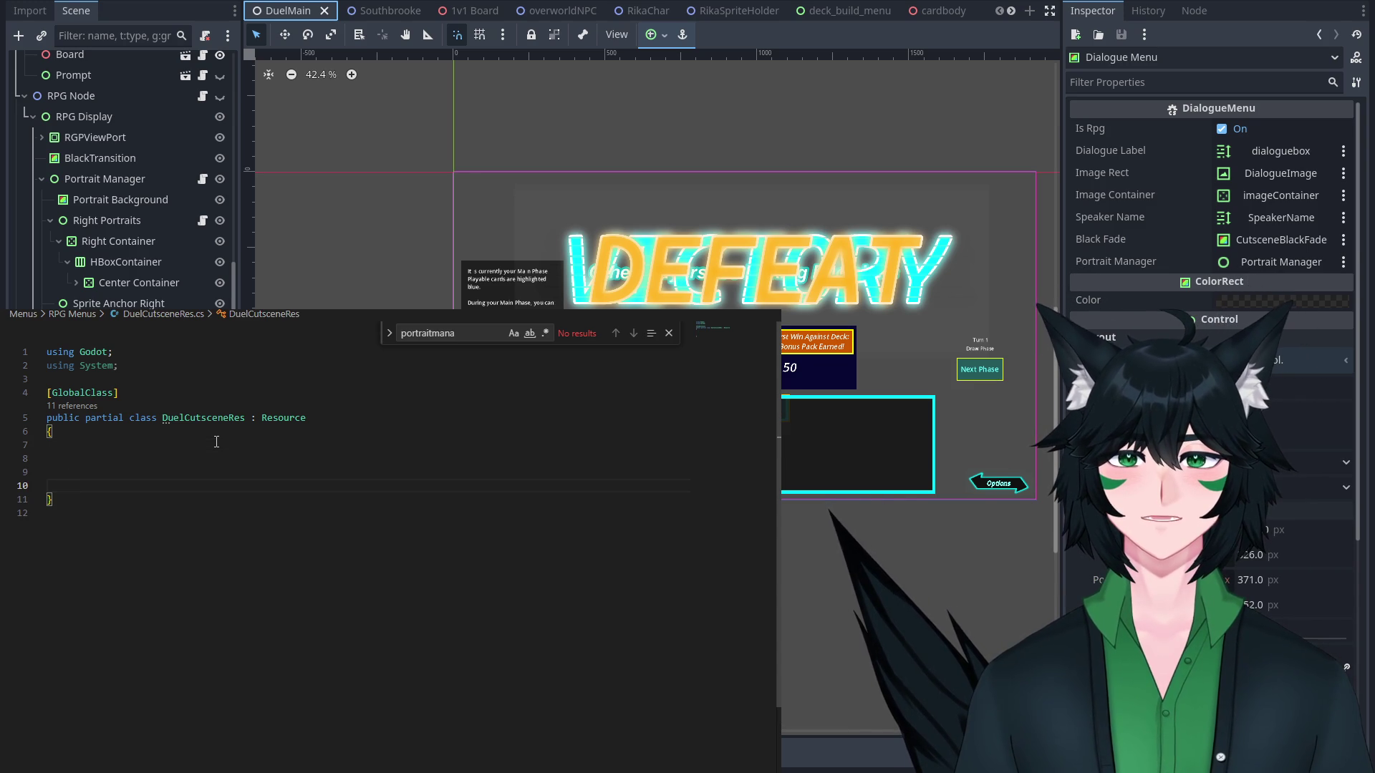
pyautogui.write('public ')
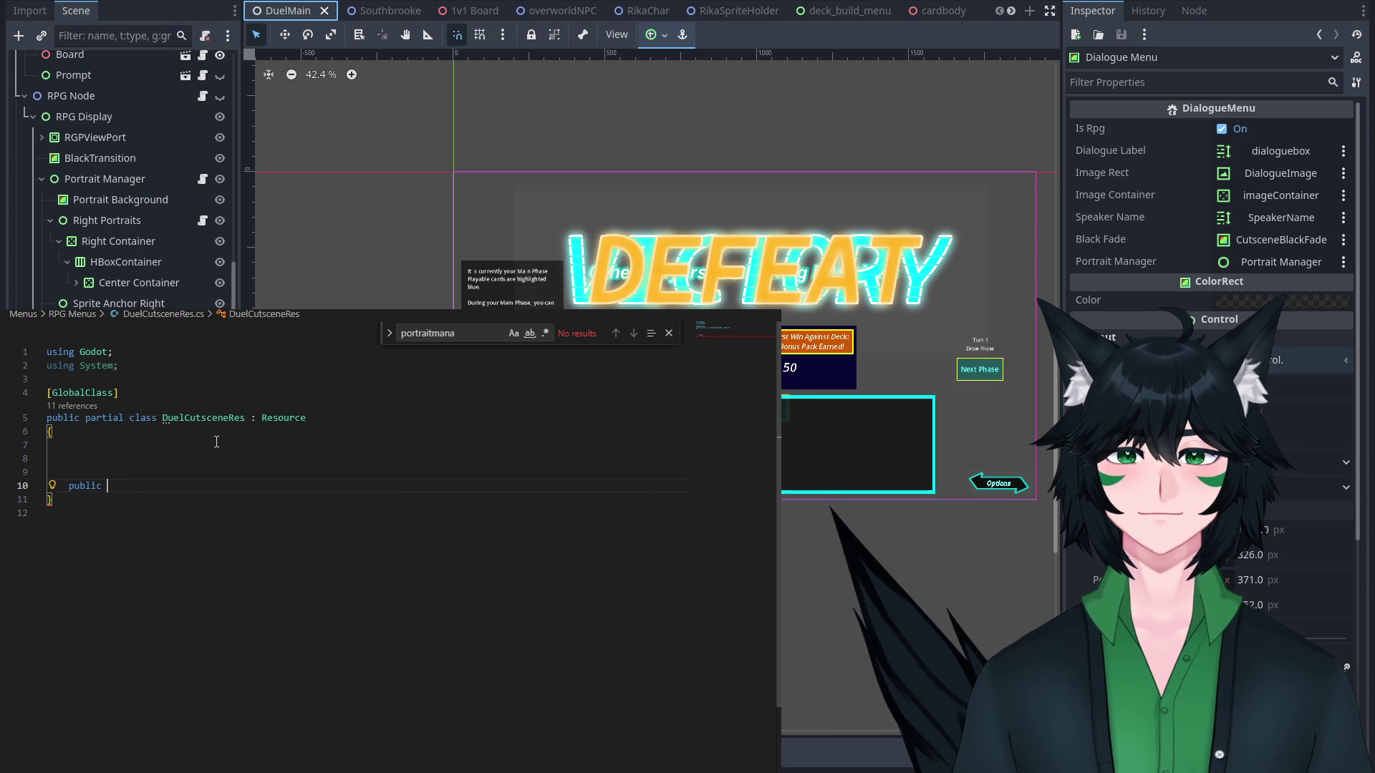
pyautogui.write('Enum ')
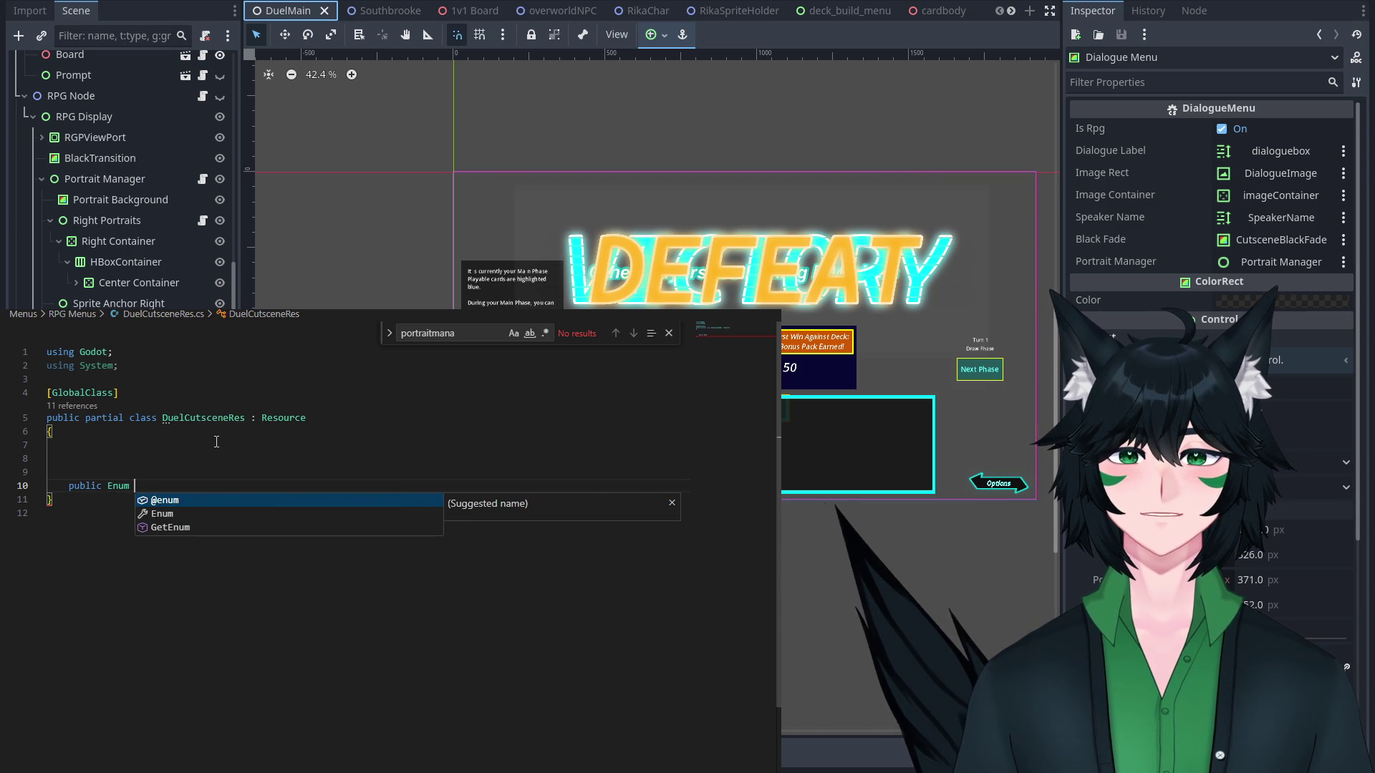
pyautogui.write('TrigEnum')
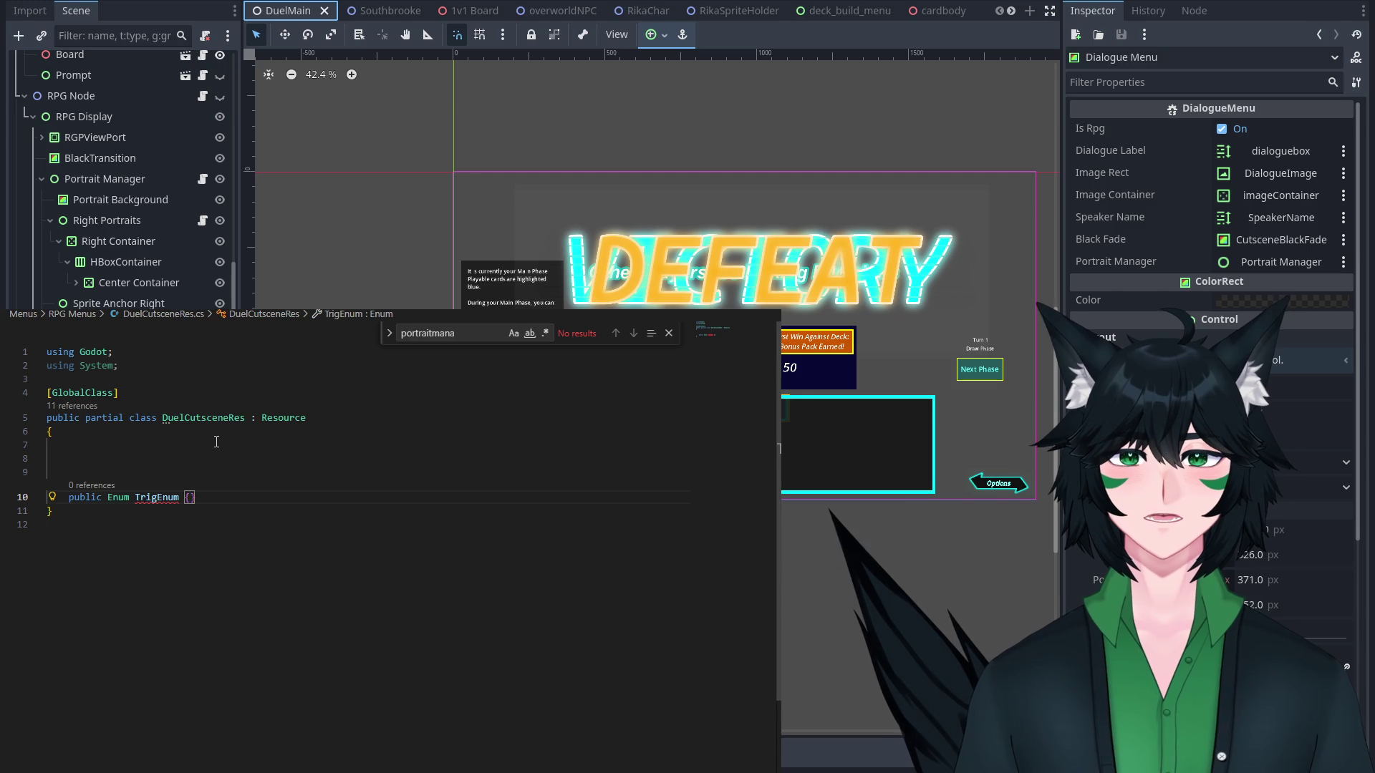
pyautogui.press('BackSpace')
pyautogui.write('(')
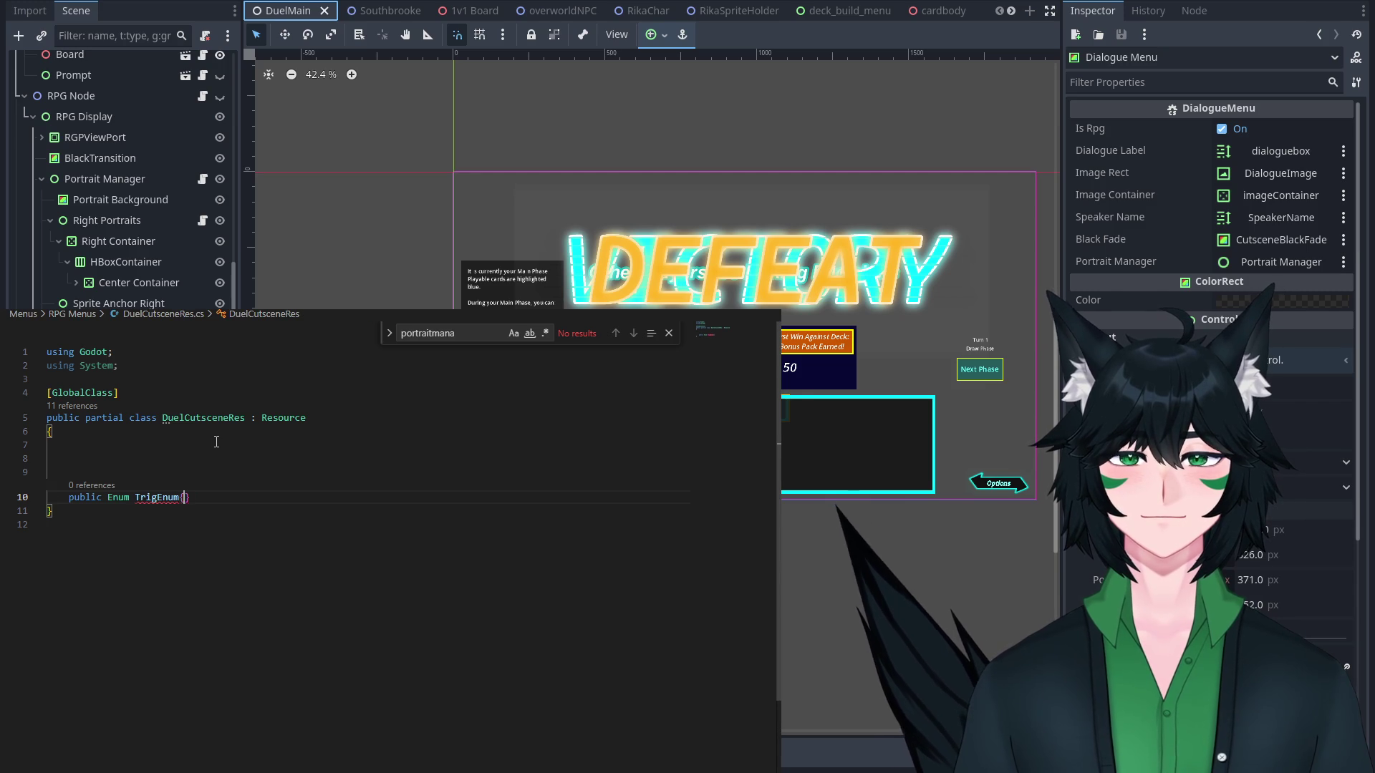
pyautogui.write('none =0')
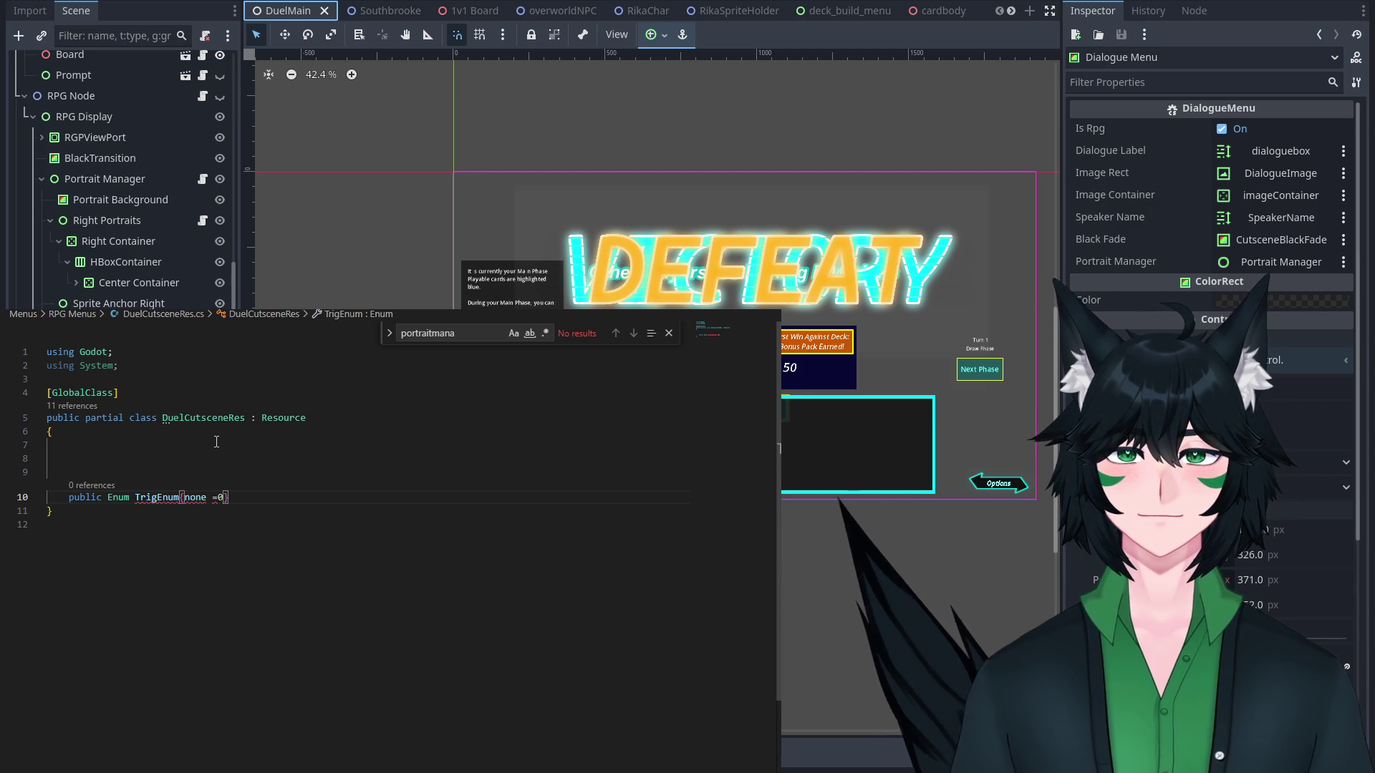
pyautogui.doubleClick(118, 497)
pyautogui.write('enum')
pyautogui.click(228, 497)
pyautogui.click(250, 477)
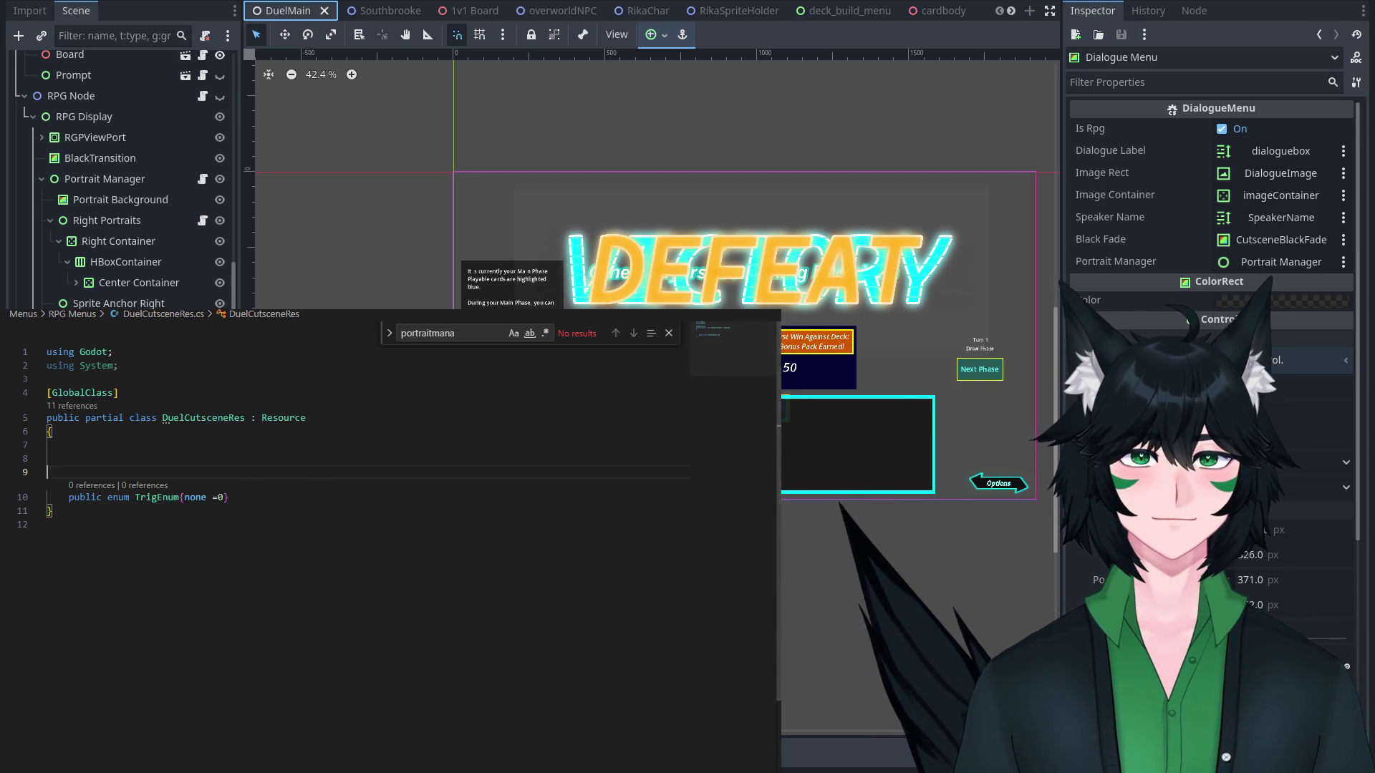
# Add a Godot.Collections.Array<TrigEnum> triggers field, copying the array type from the Trigger script.
pyautogui.moveTo(779, 430); pyautogui.dragTo(711, 430)
pyautogui.click(219, 421)
pyautogui.click(226, 436)
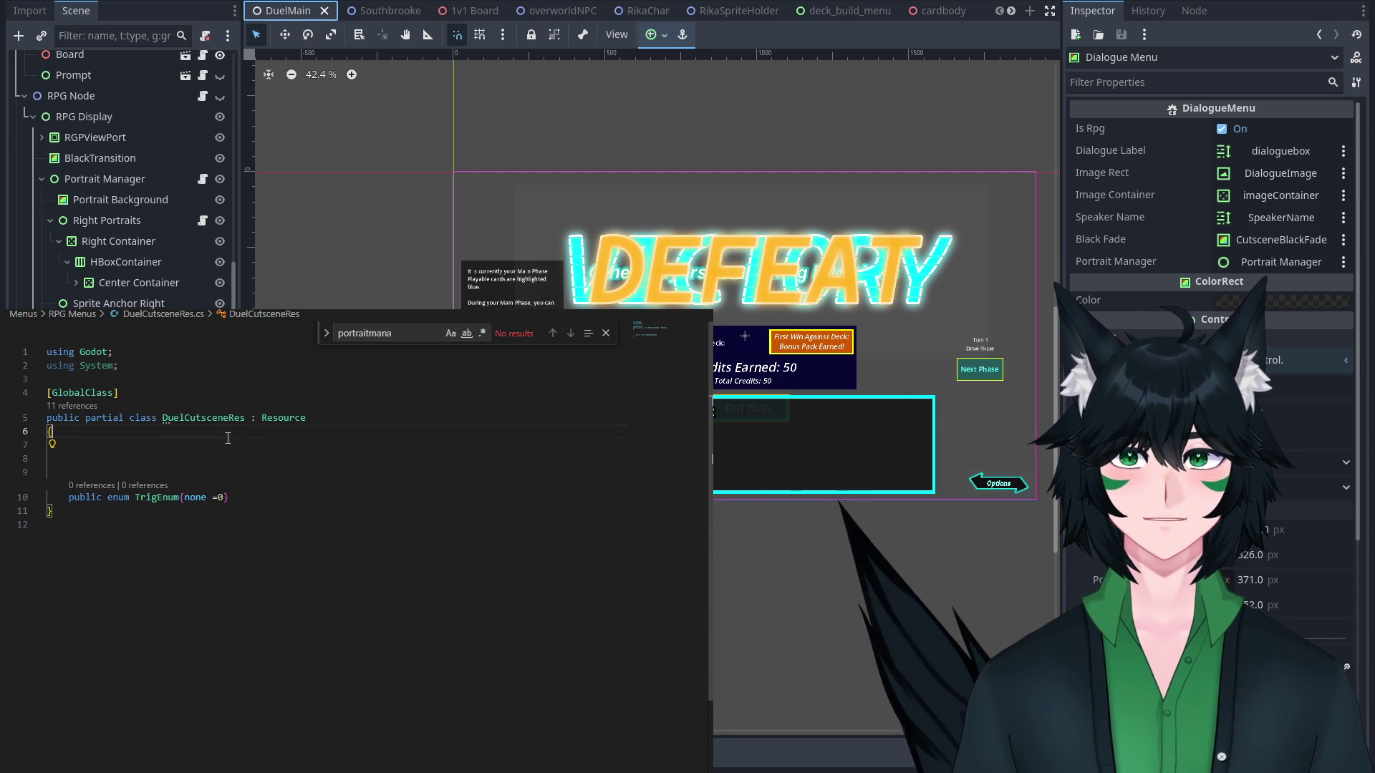
pyautogui.press('Tab')
pyautogui.write('pu')
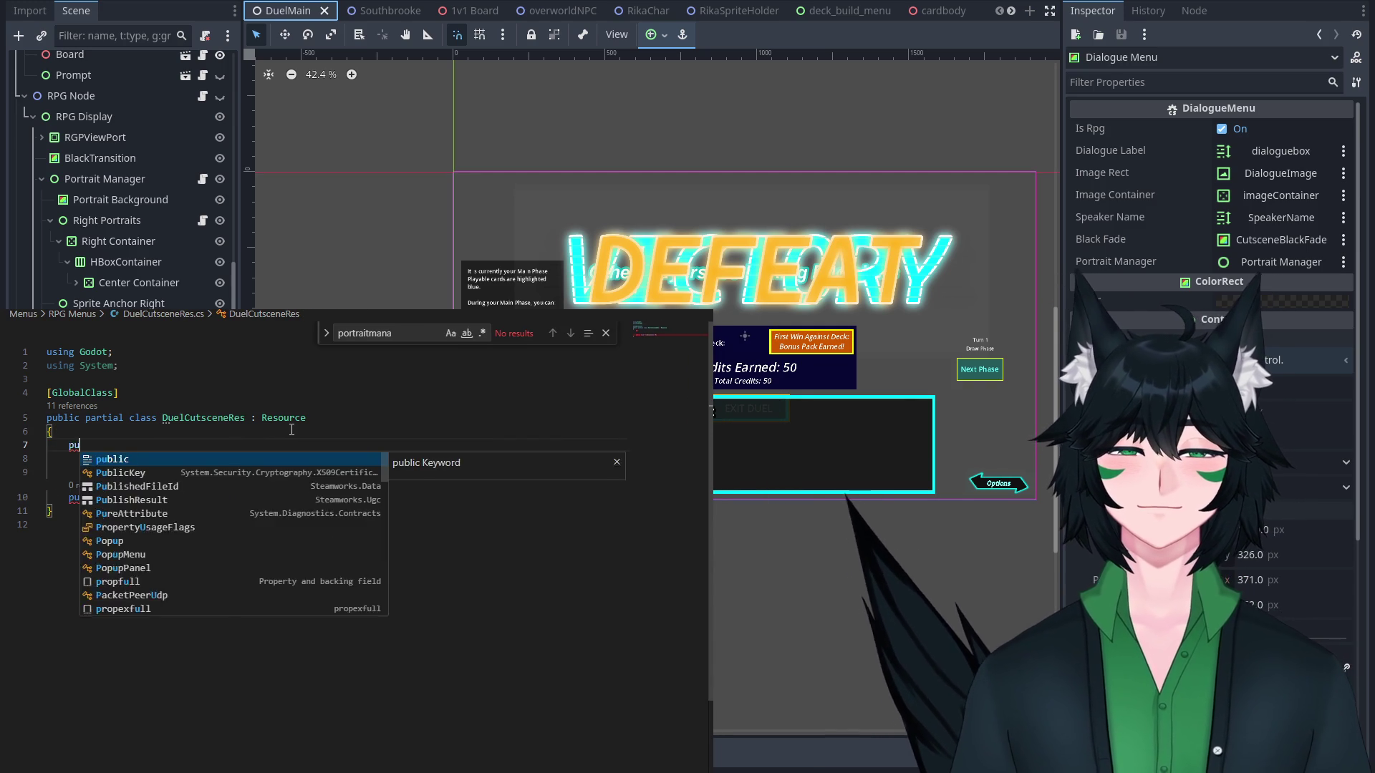
pyautogui.write('blic Godot.arr')
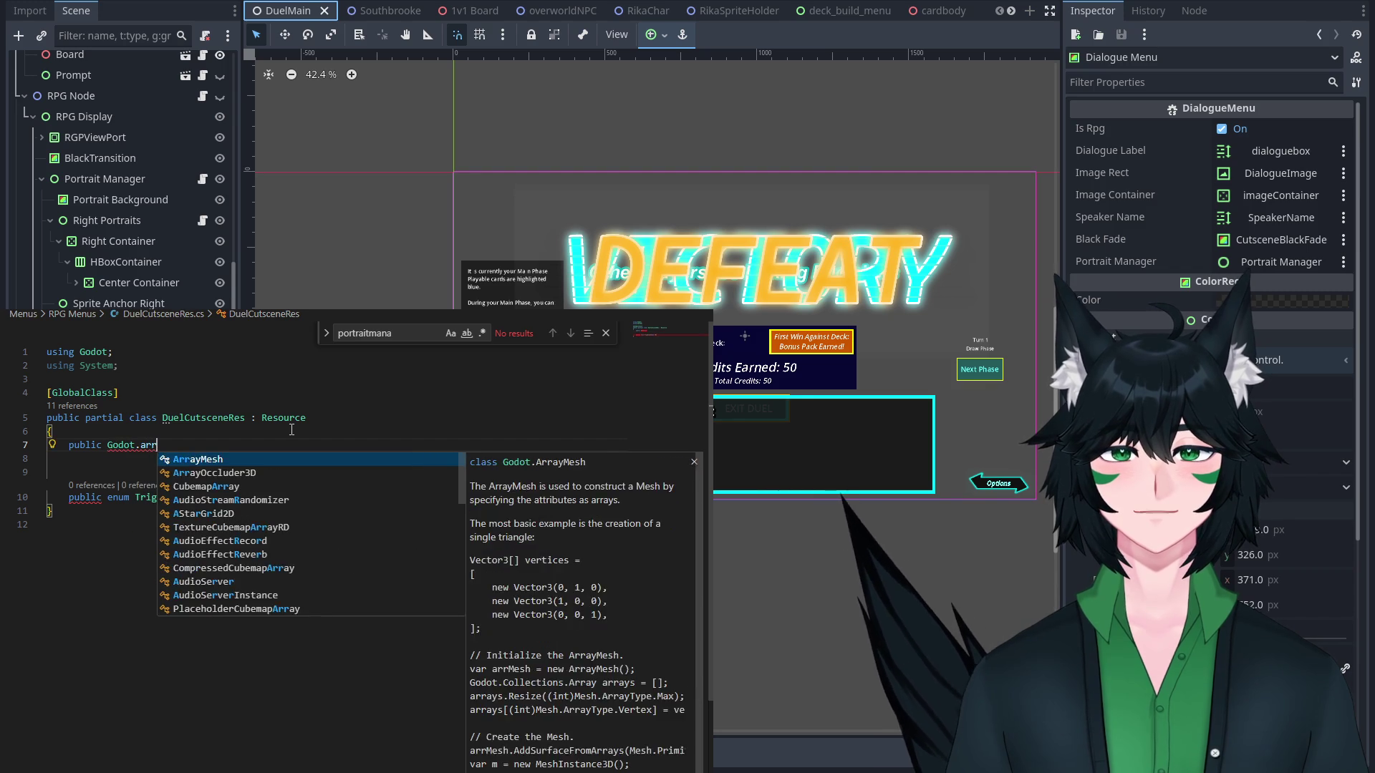
pyautogui.press('BackSpace')
pyautogui.press('BackSpace')
pyautogui.press('BackSpace')
pyautogui.press('BackSpace')
pyautogui.press('BackSpace')
pyautogui.press('BackSpace')
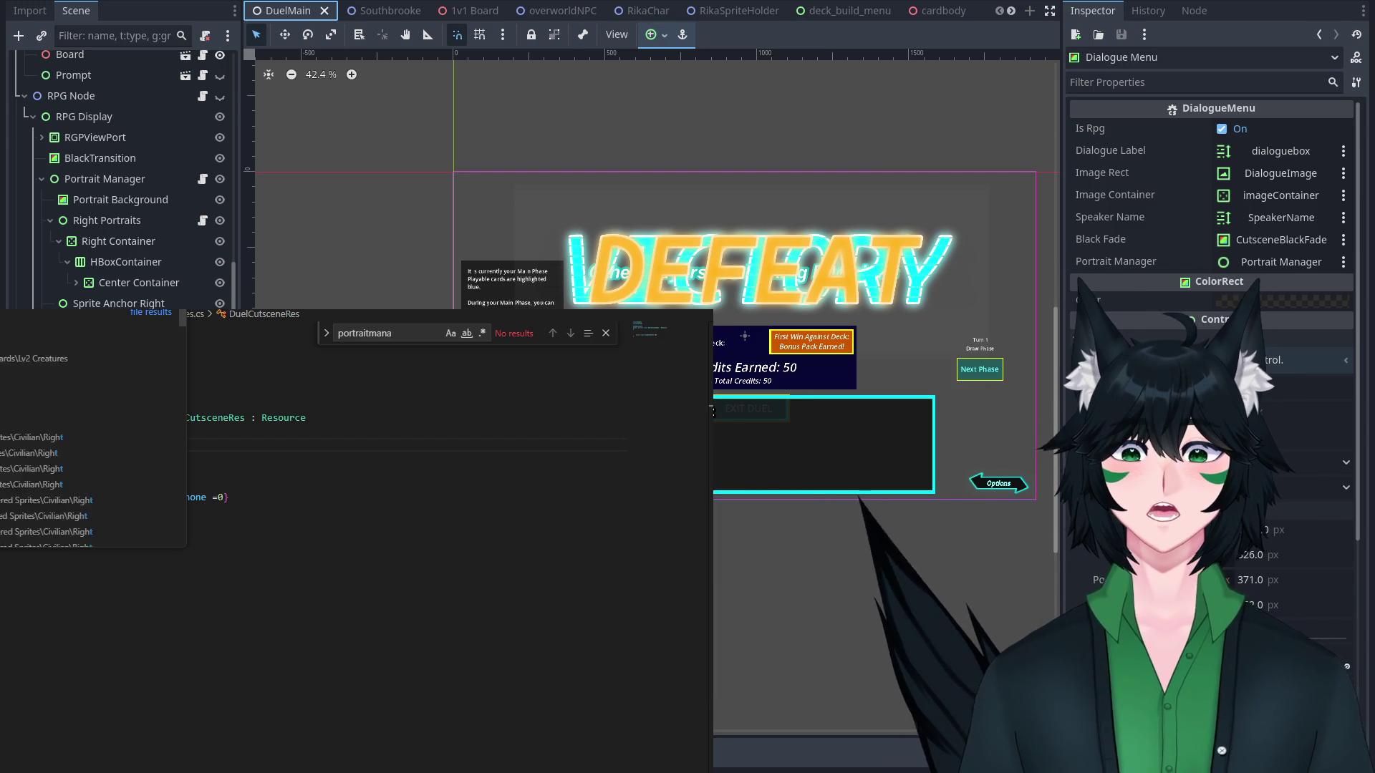
pyautogui.press('Return')
pyautogui.scroll(10, 304, 424)
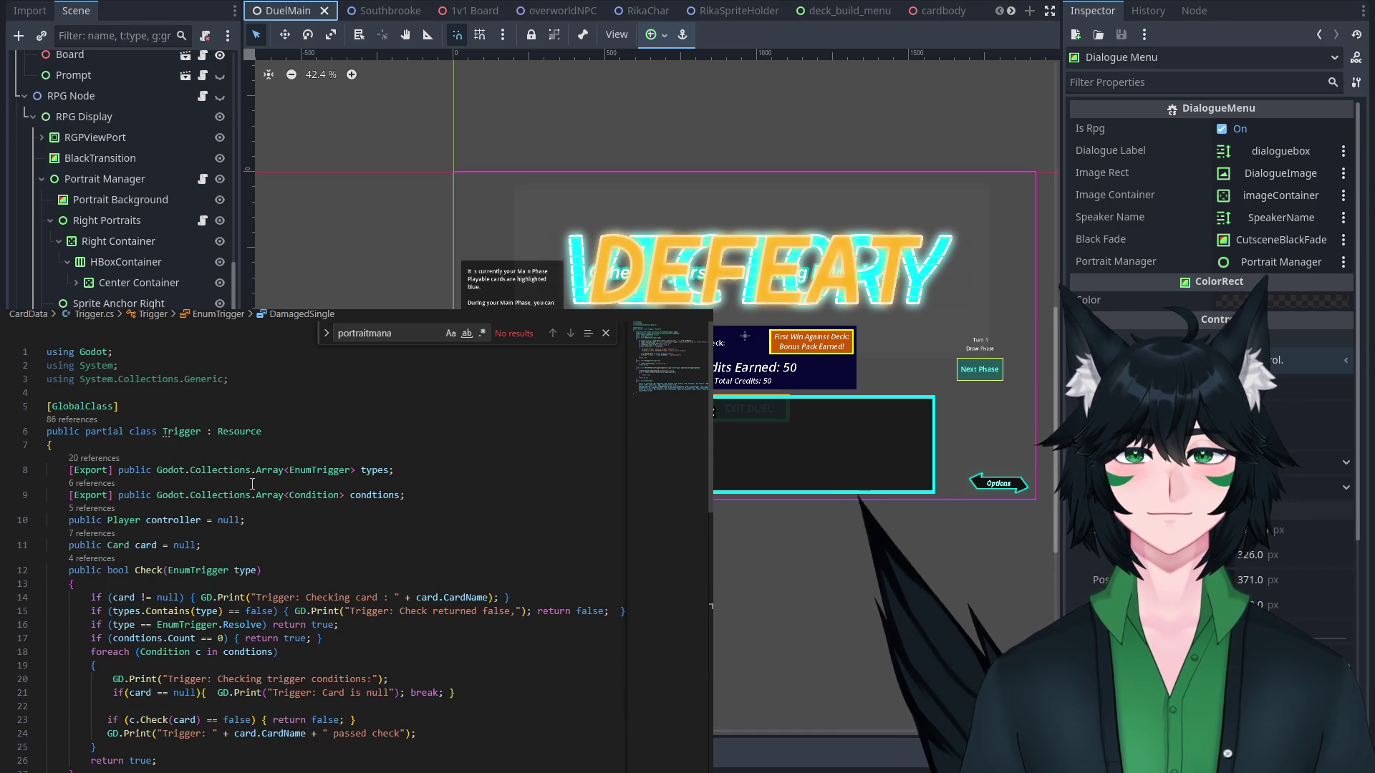
pyautogui.moveTo(161, 499); pyautogui.dragTo(284, 497)
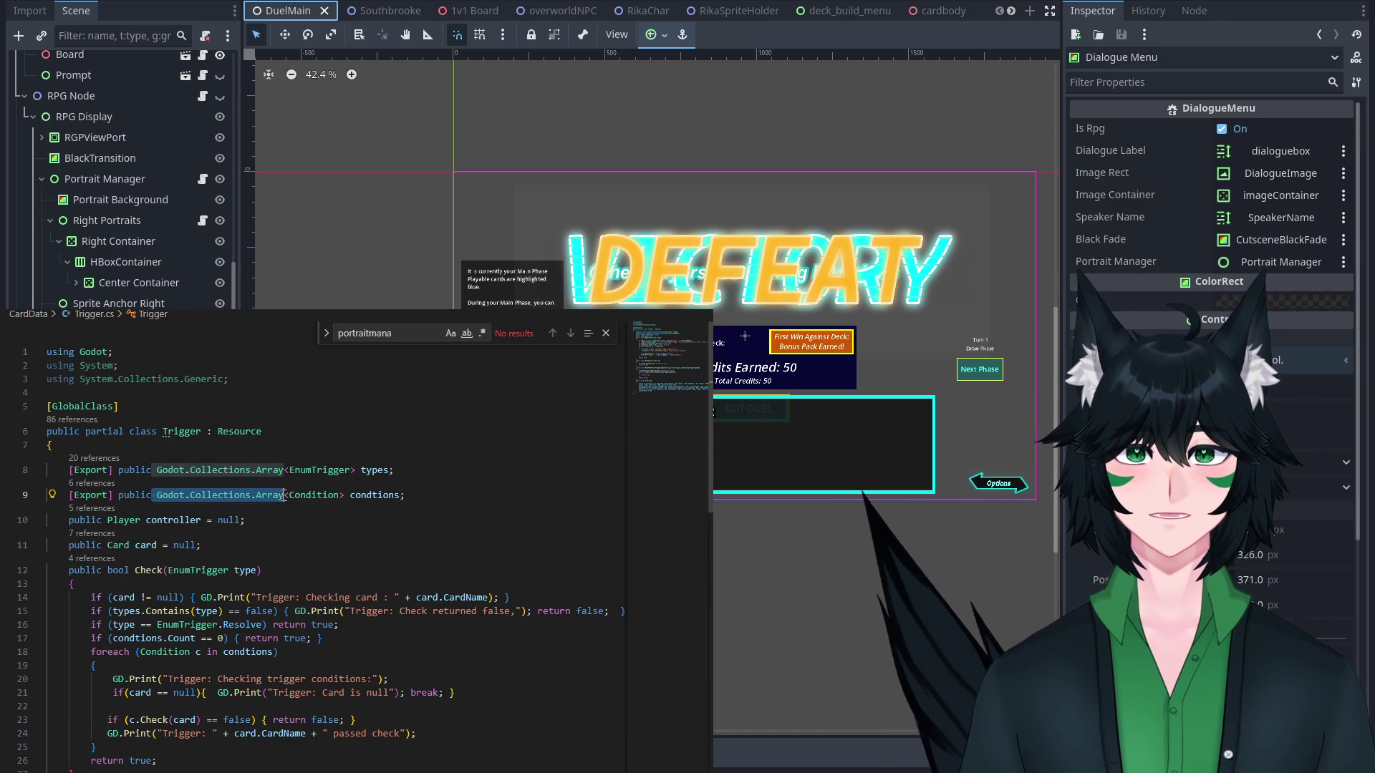
pyautogui.hotkey('ctrl', 'c')
pyautogui.hotkey('ctrl', 'Tab')
pyautogui.hotkey('ctrl', 'v')
pyautogui.write('<Trig')
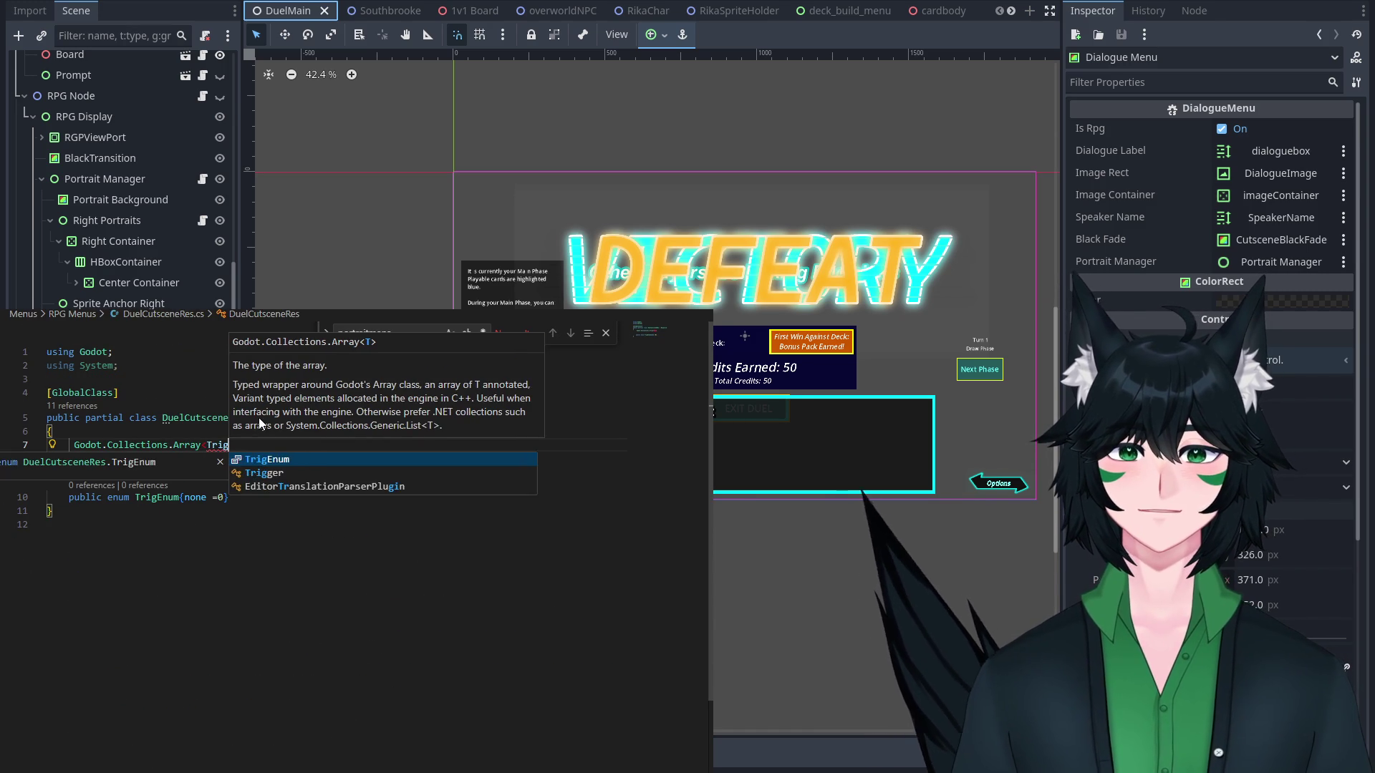
pyautogui.write('Enum> trig')
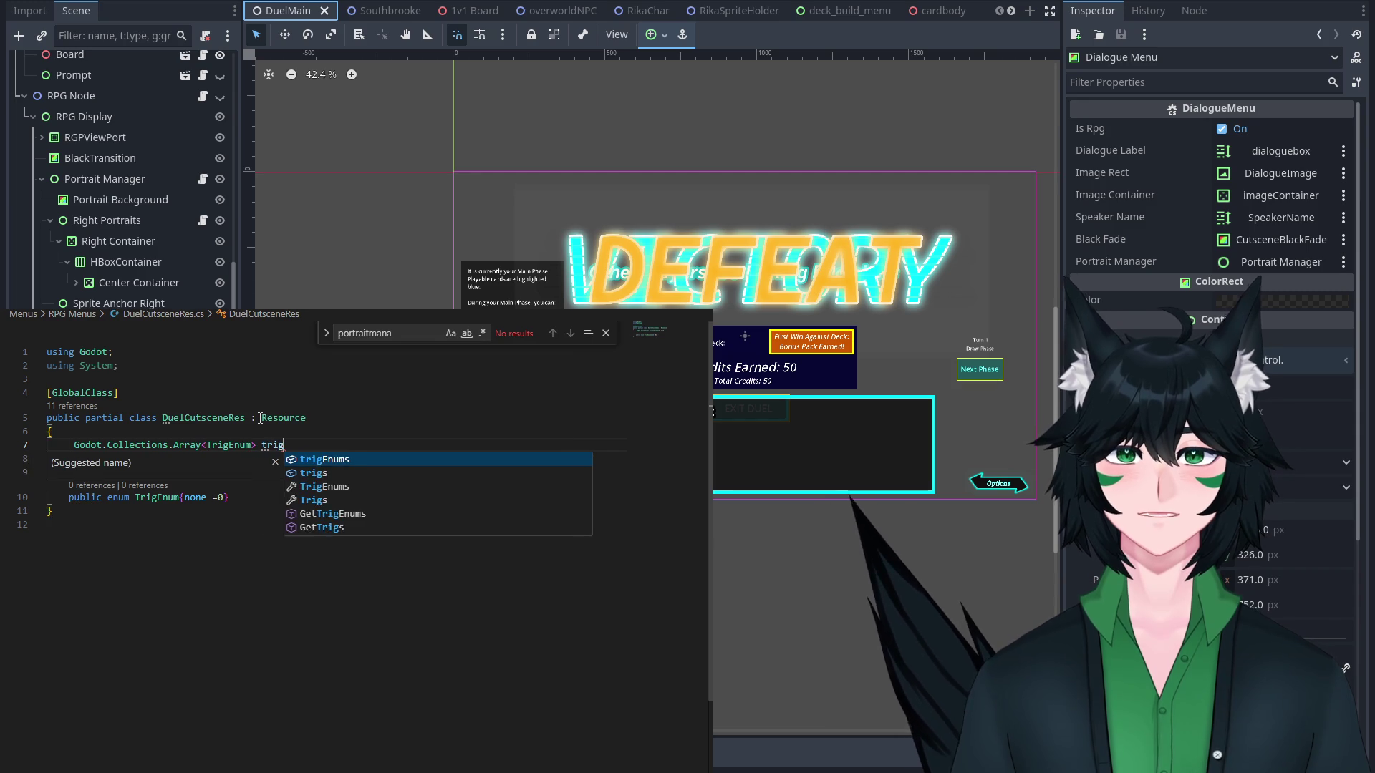
pyautogui.write('gers;')
# Mark the triggers field with the [Export] attribute.
pyautogui.click(69, 456)
pyautogui.write('[Ext')
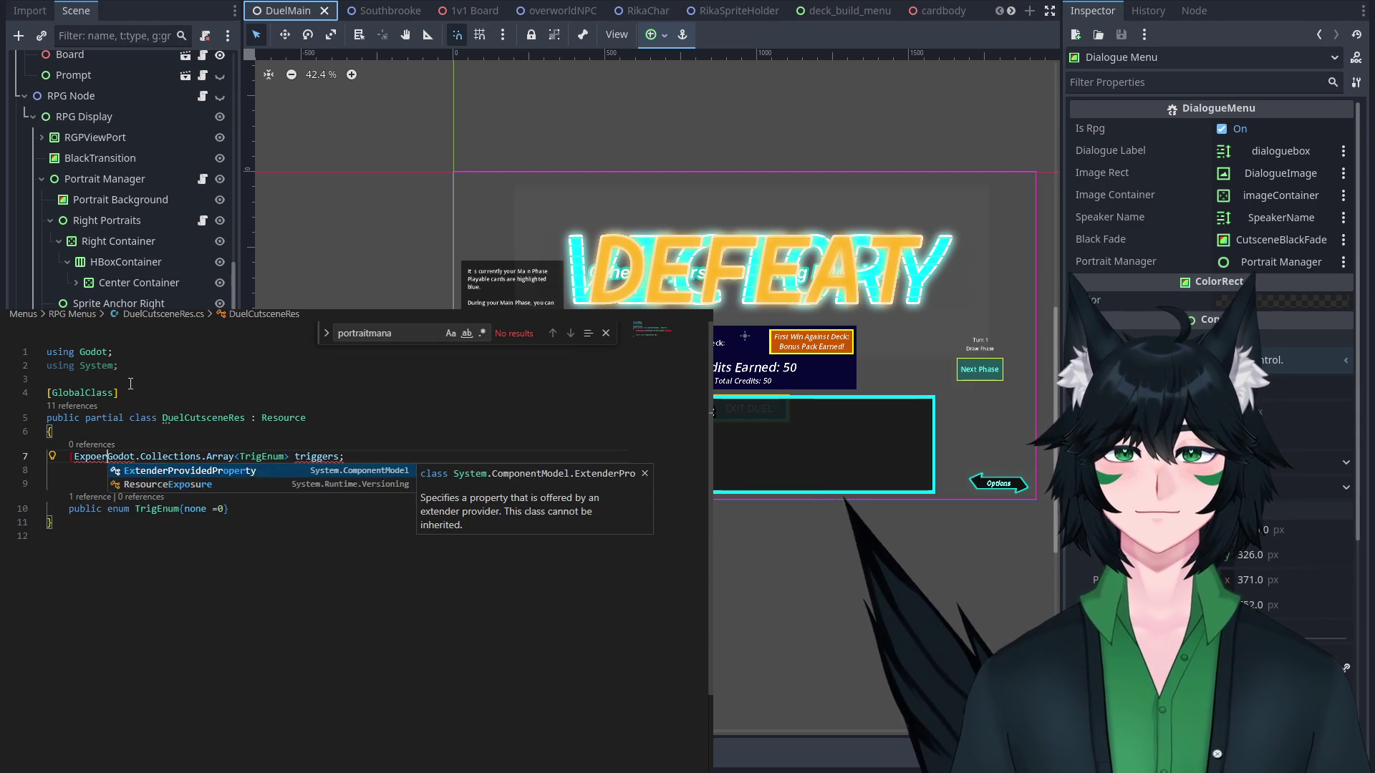
pyautogui.press('Tab')
pyautogui.write(']')
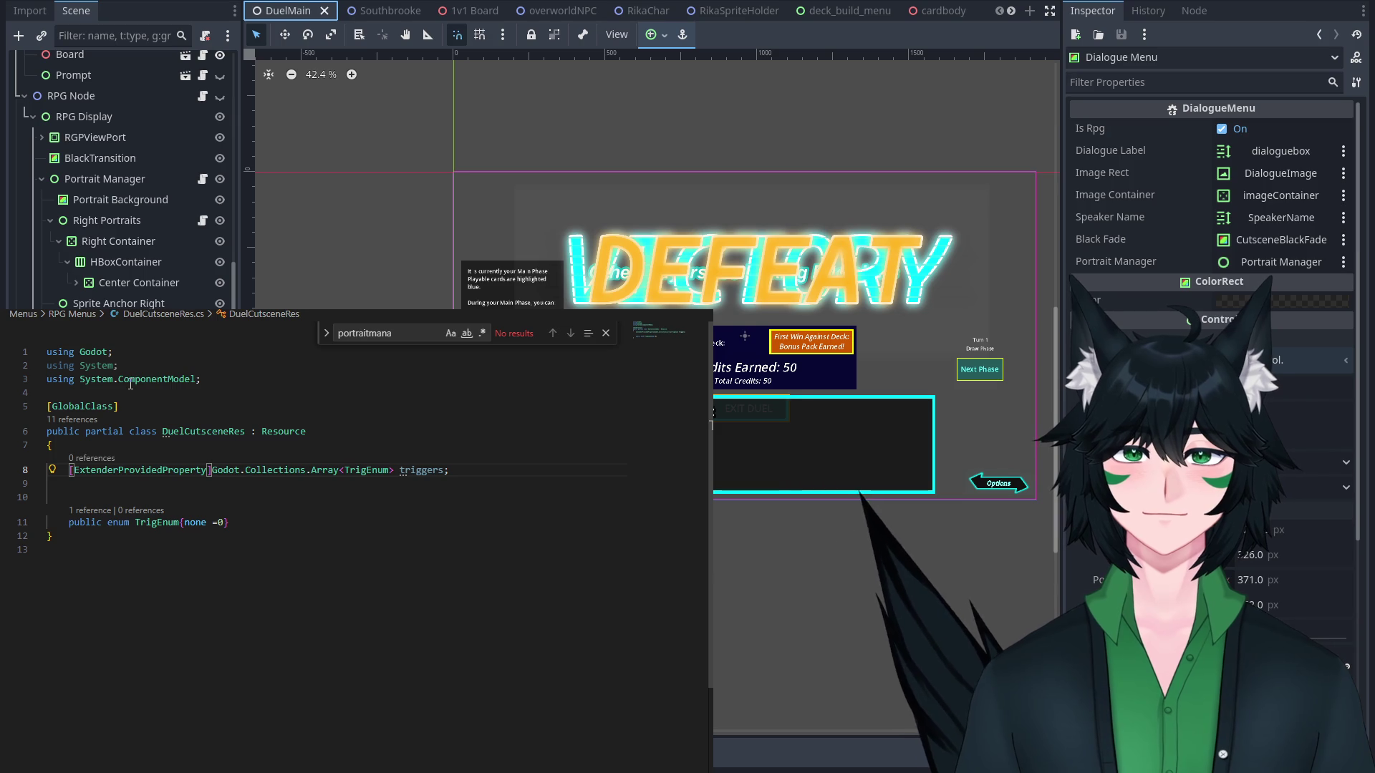
pyautogui.hotkey('ctrl', 'z')
pyautogui.hotkey('ctrl', 'z')
pyautogui.write('port]')
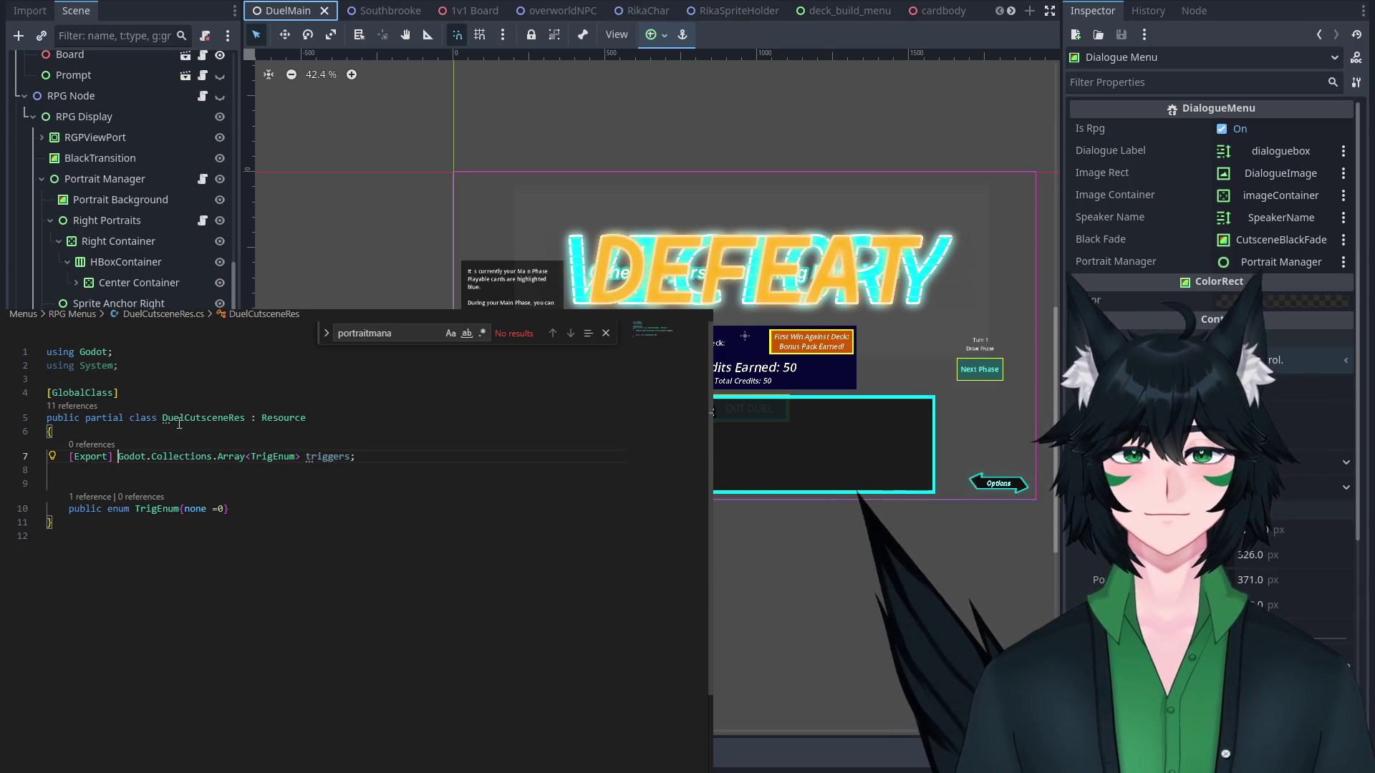
# Add MainPhase1 = 11 to the TrigEnum values.
pyautogui.click(268, 499)
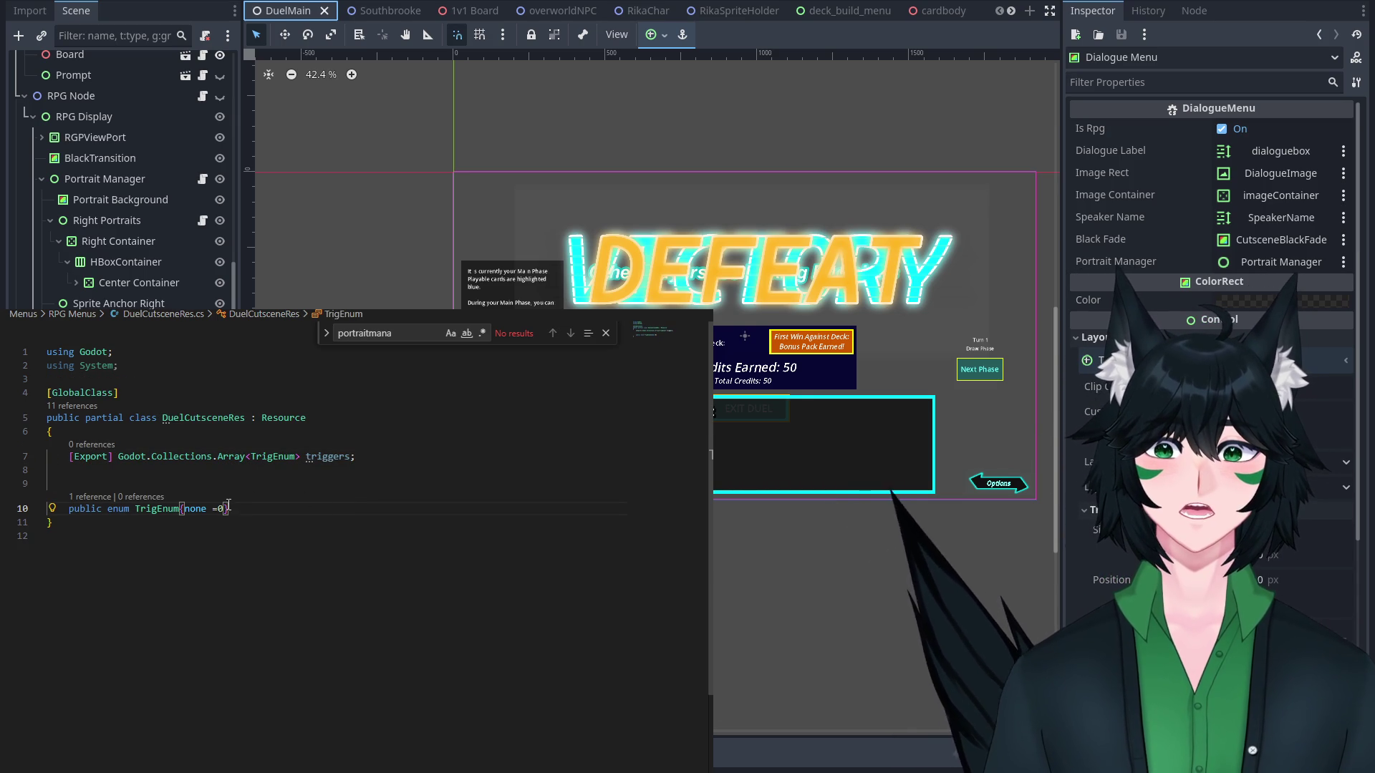
pyautogui.write(', ')
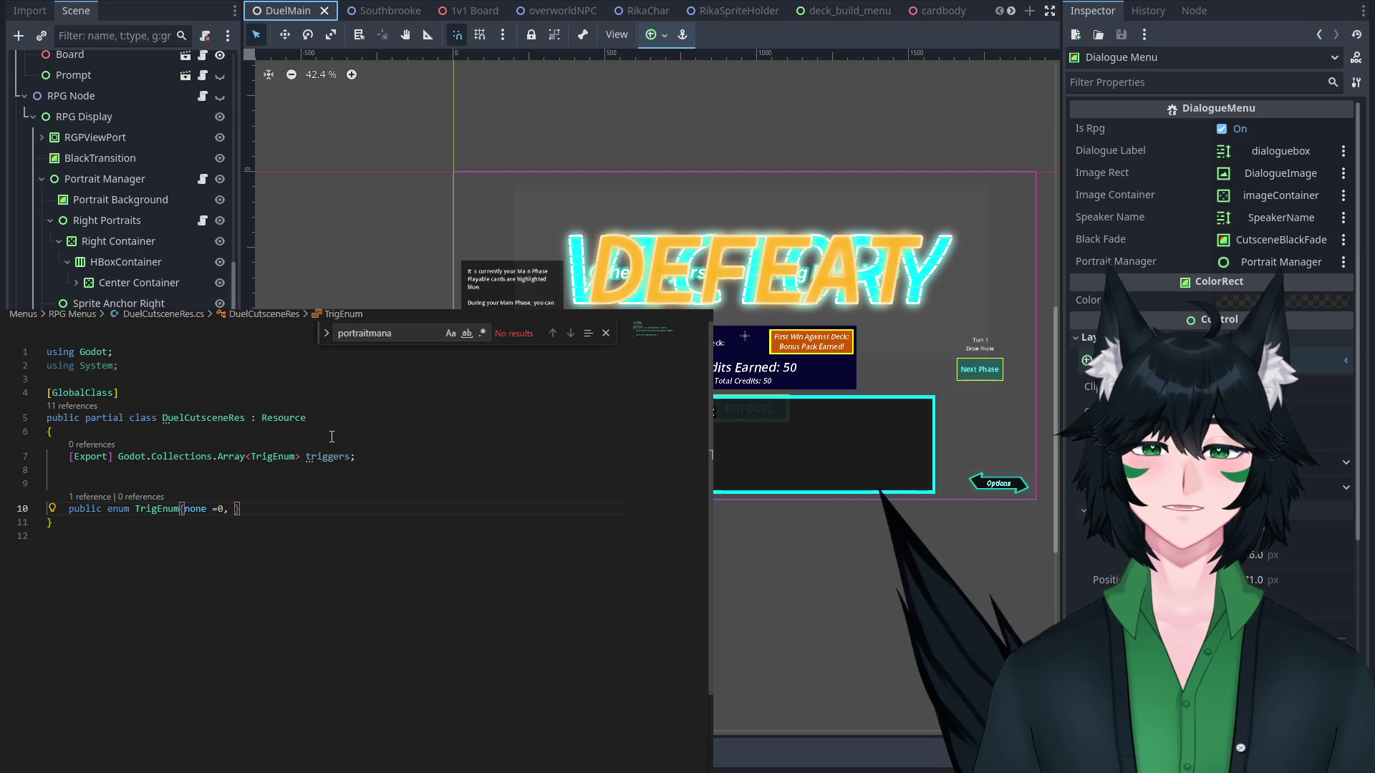
pyautogui.write('mainPhase')
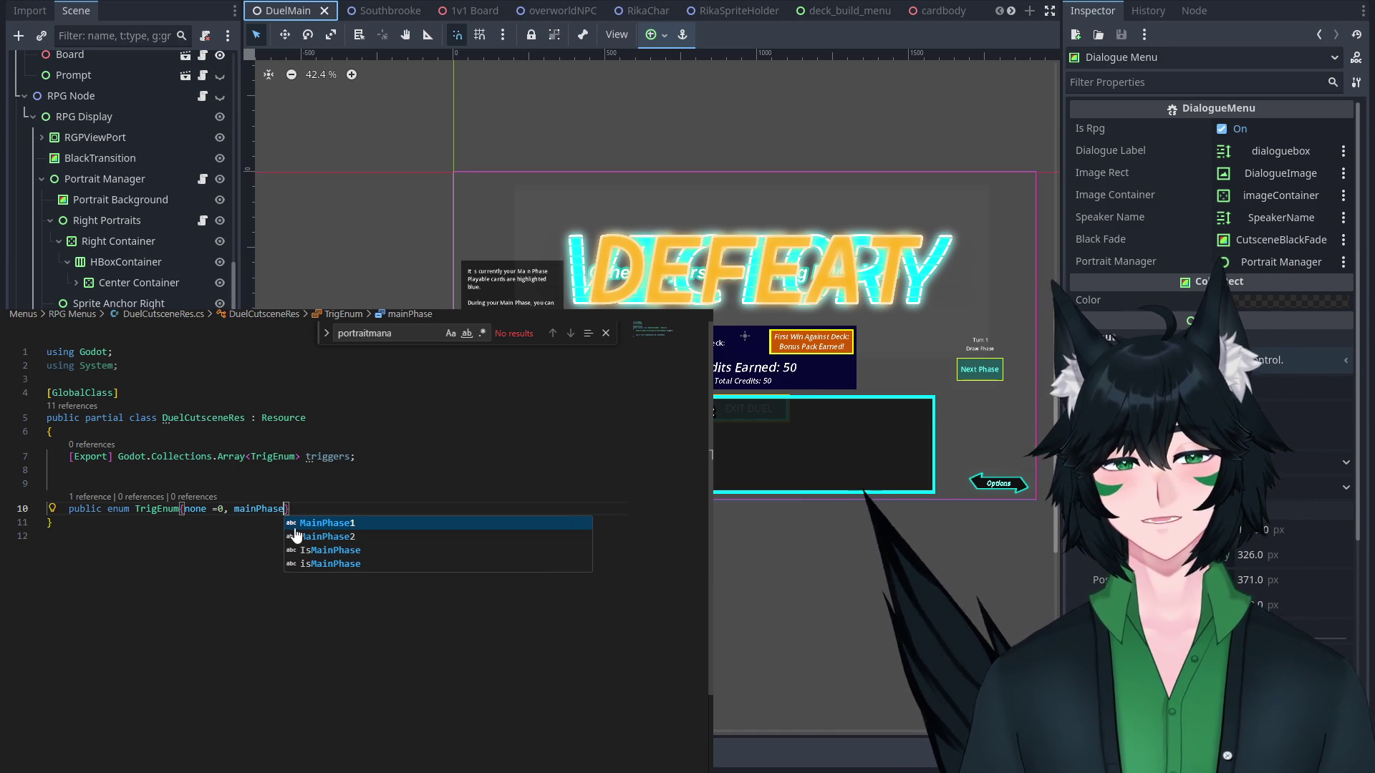
pyautogui.click(298, 523)
pyautogui.write('=')
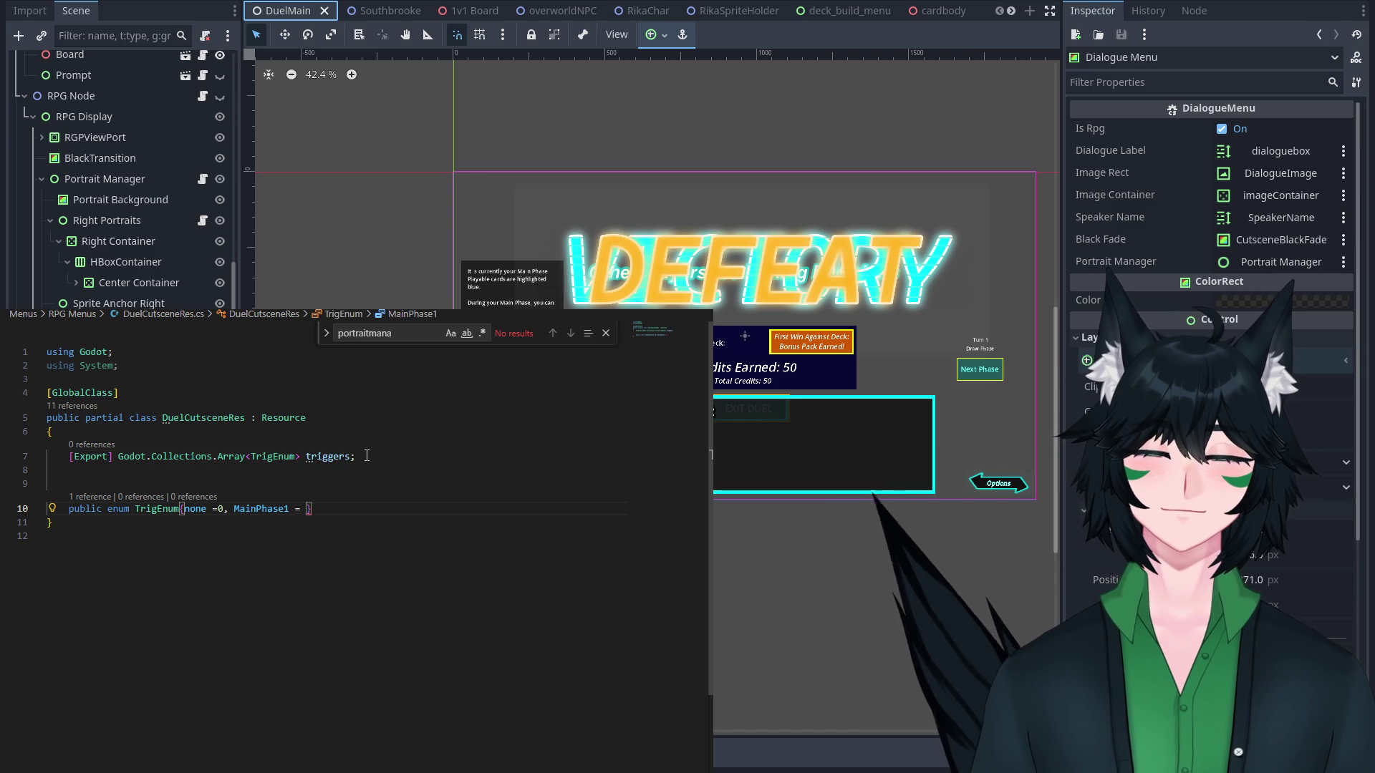
pyautogui.write(' 11')
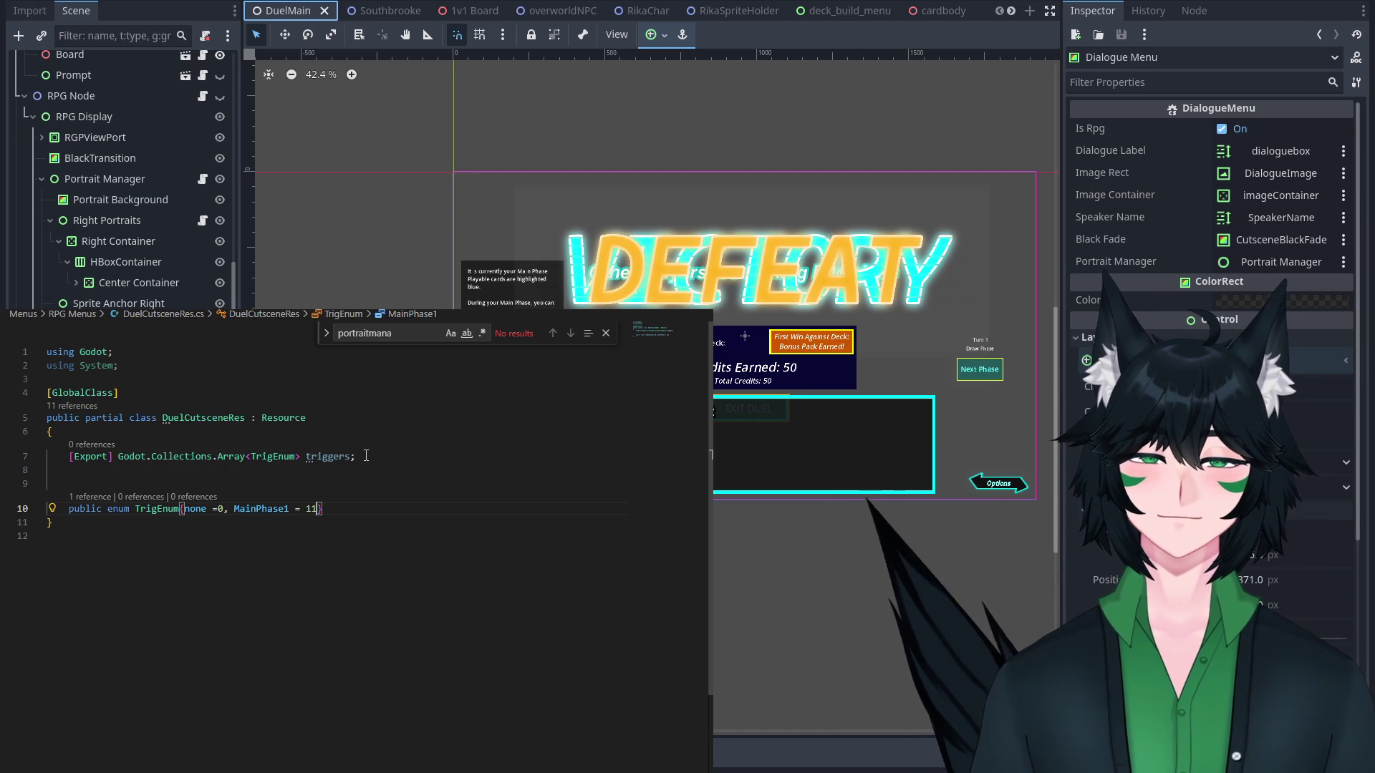
pyautogui.press('BackSpace')
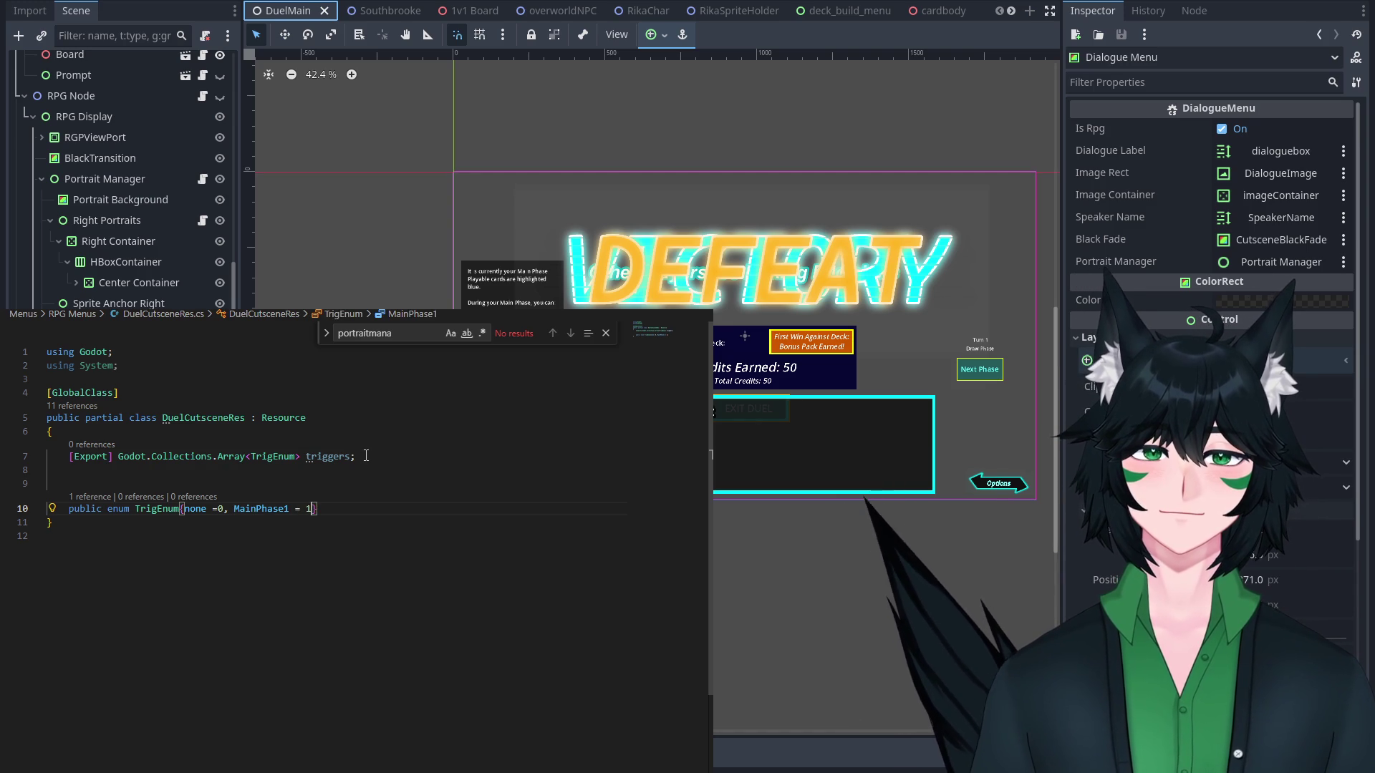
pyautogui.write('1')
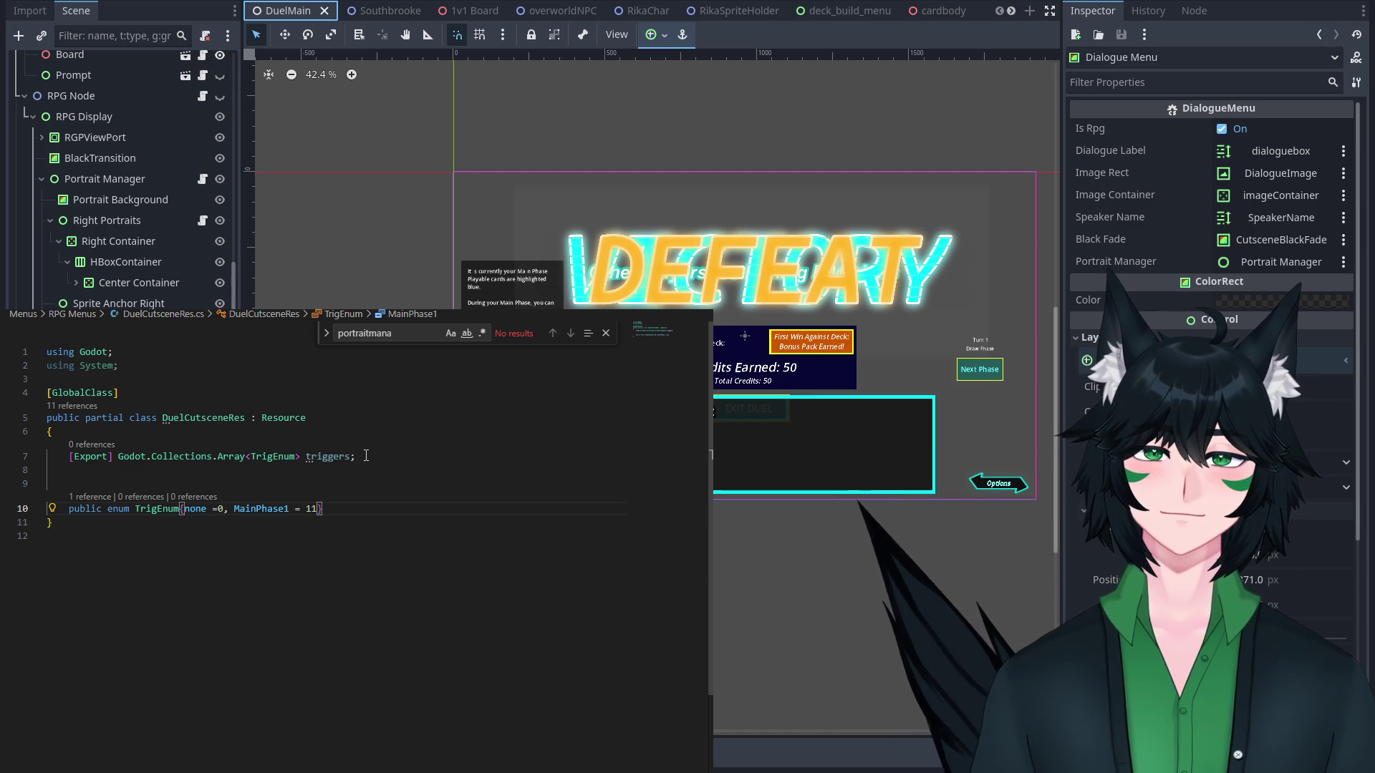
pyautogui.press('Up')
pyautogui.press('Up')
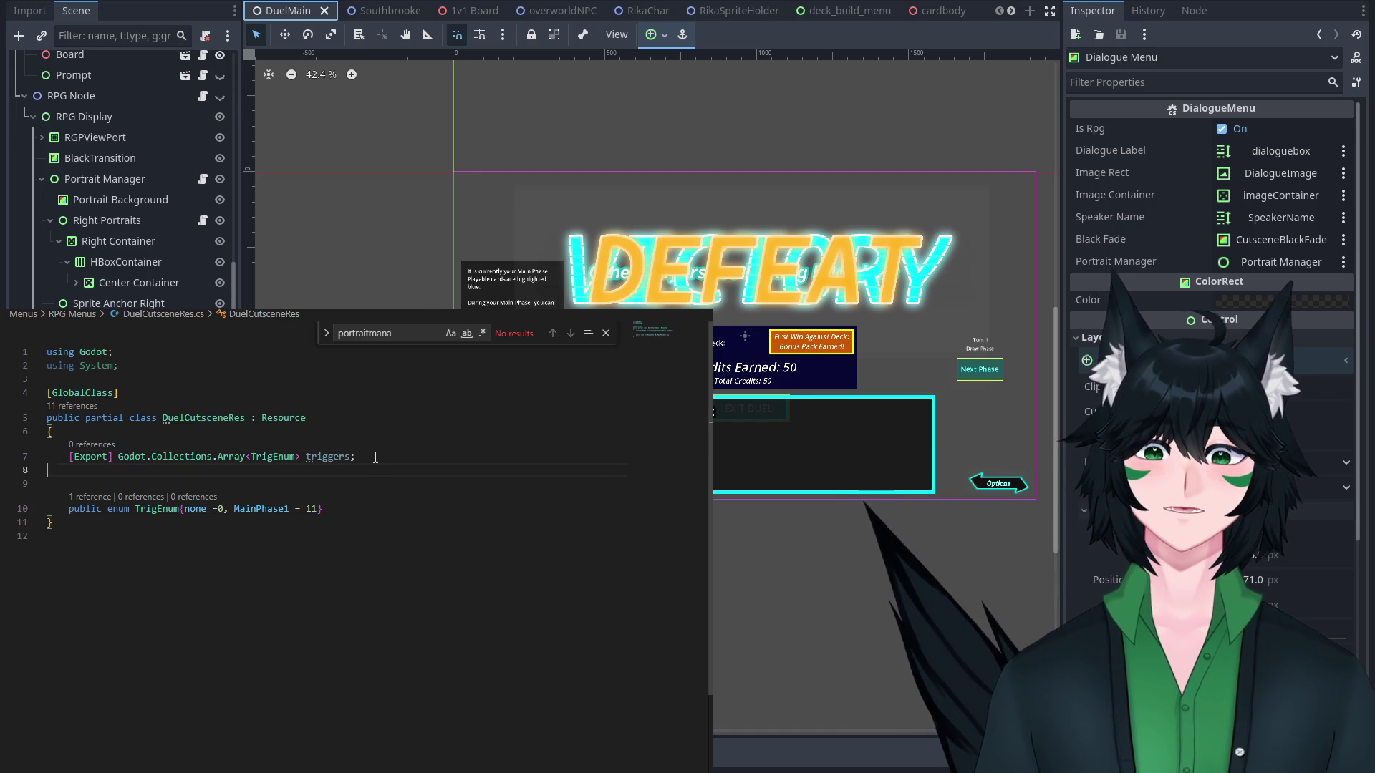
# Add the field [Export] DialogueTree dialogueTree; below triggers, then switch to Godot's Southbrooke scene.
pyautogui.write('[Expore')
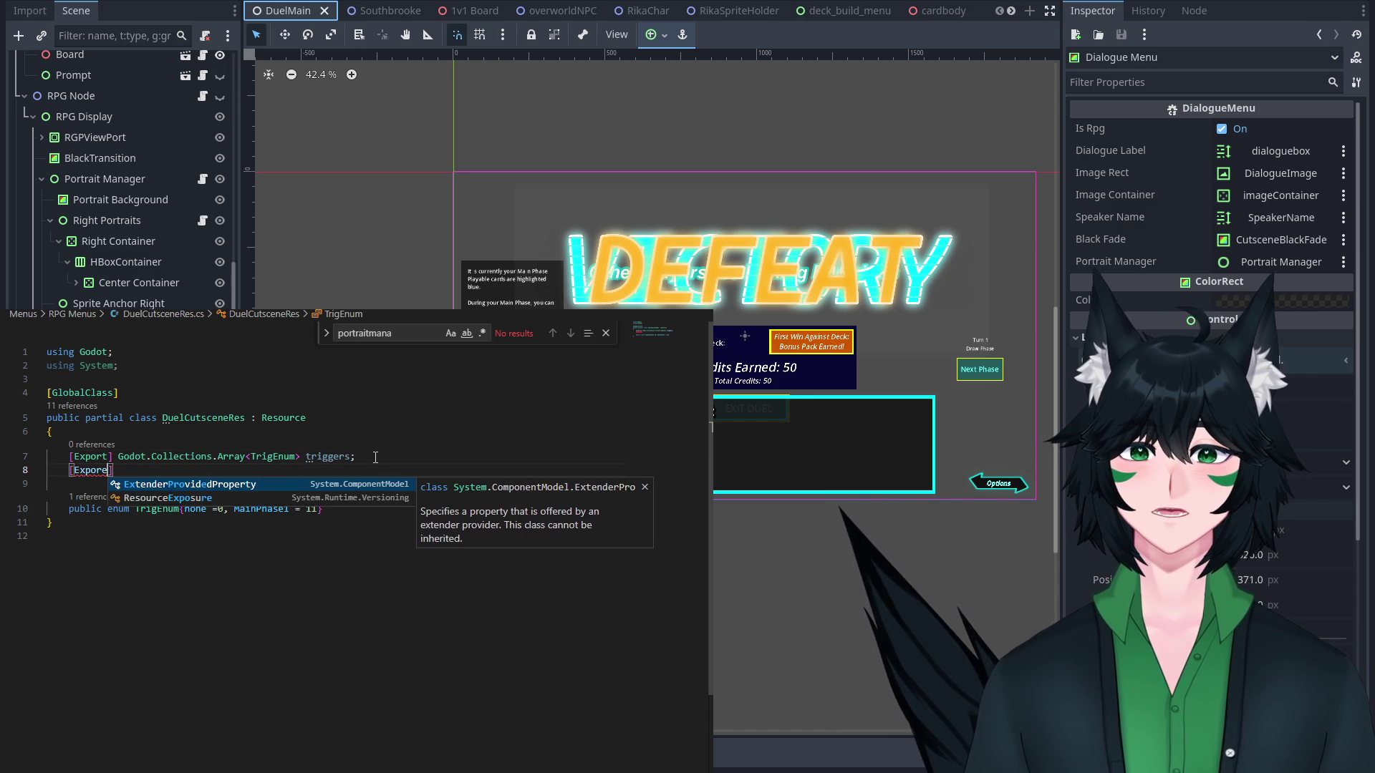
pyautogui.press('Tab')
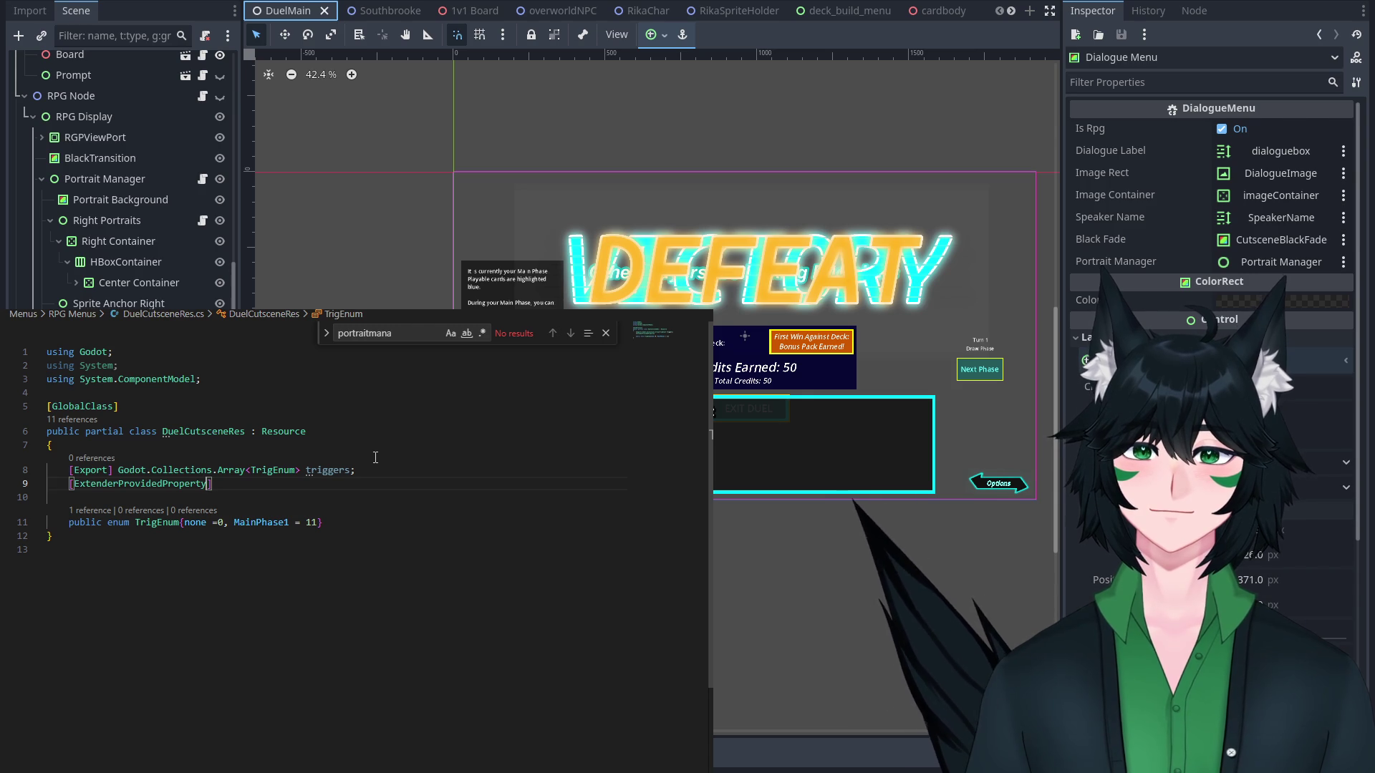
pyautogui.press('BackSpace')
pyautogui.press('BackSpace')
pyautogui.press('BackSpace')
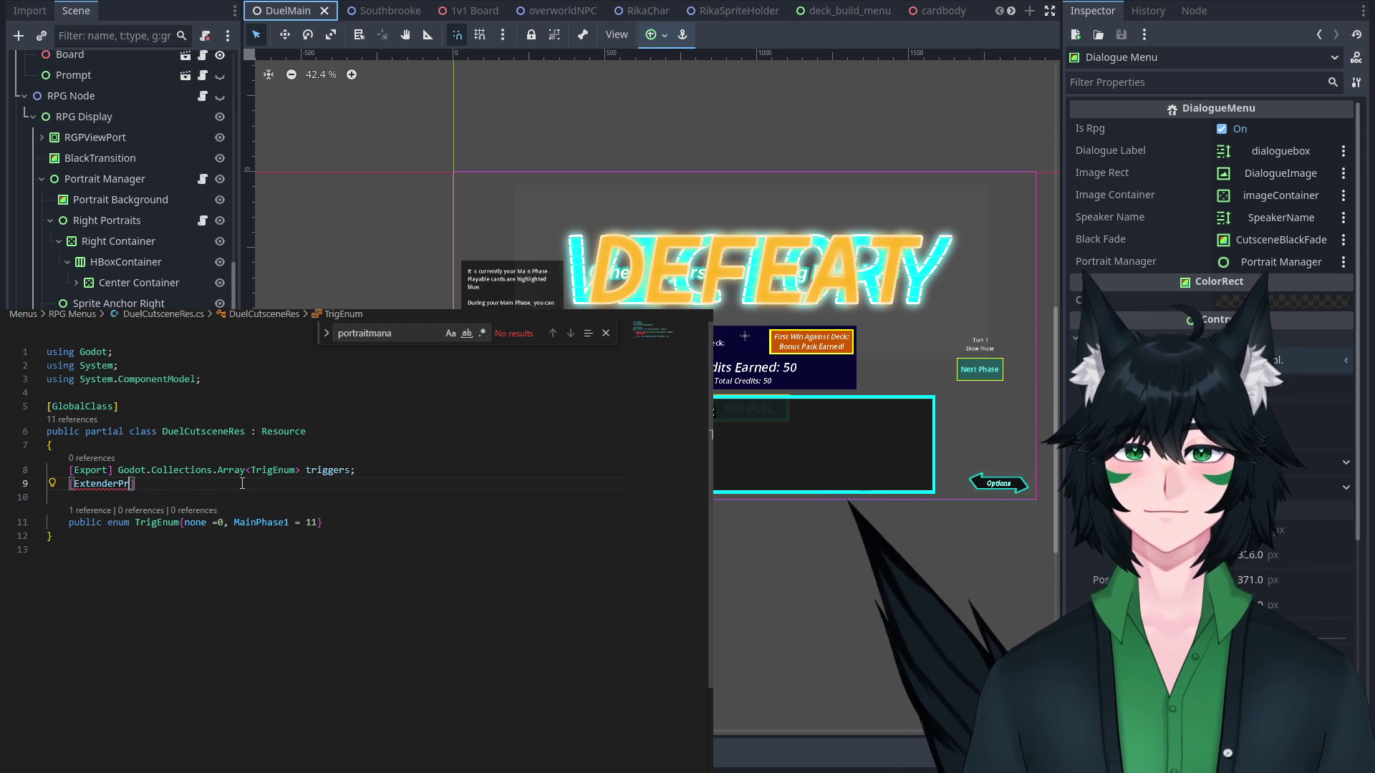
pyautogui.write('port')
pyautogui.press('Escape')
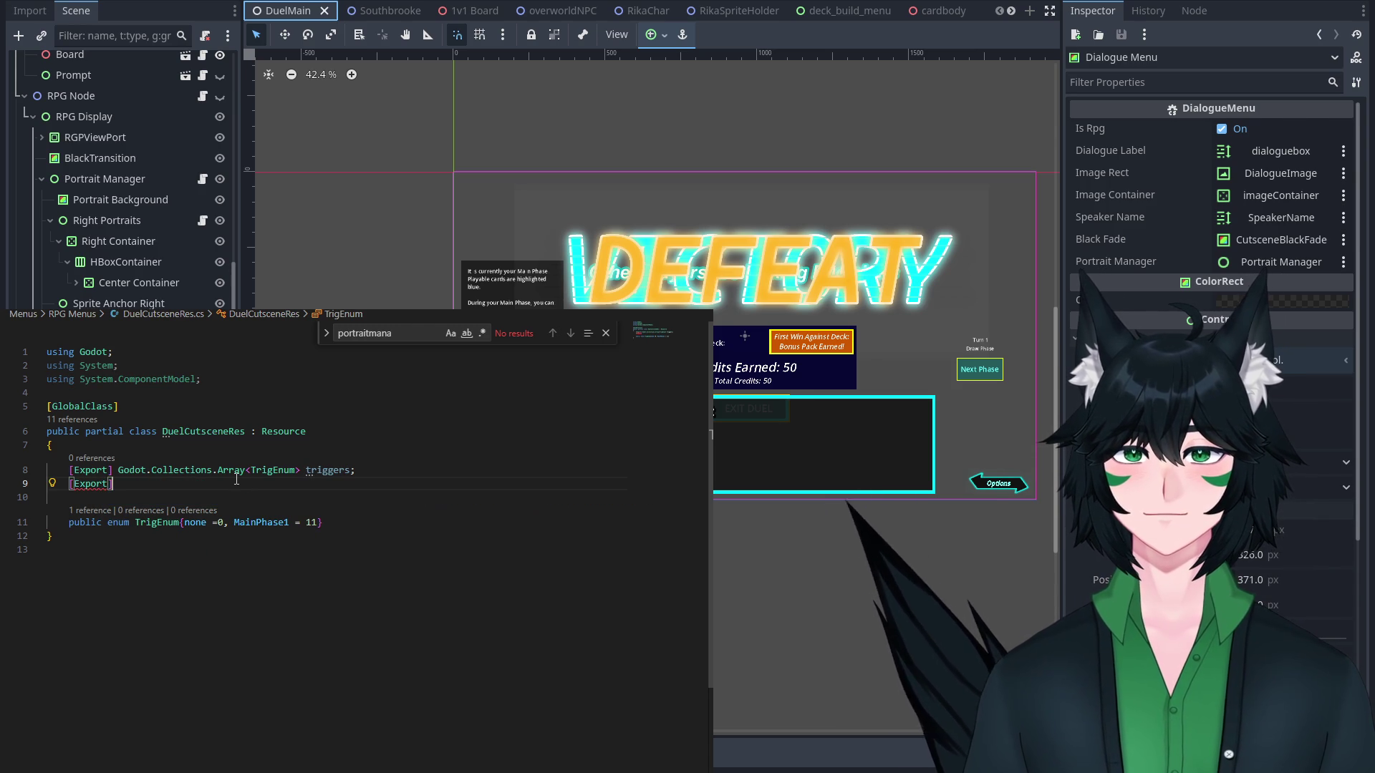
pyautogui.write('Dialog')
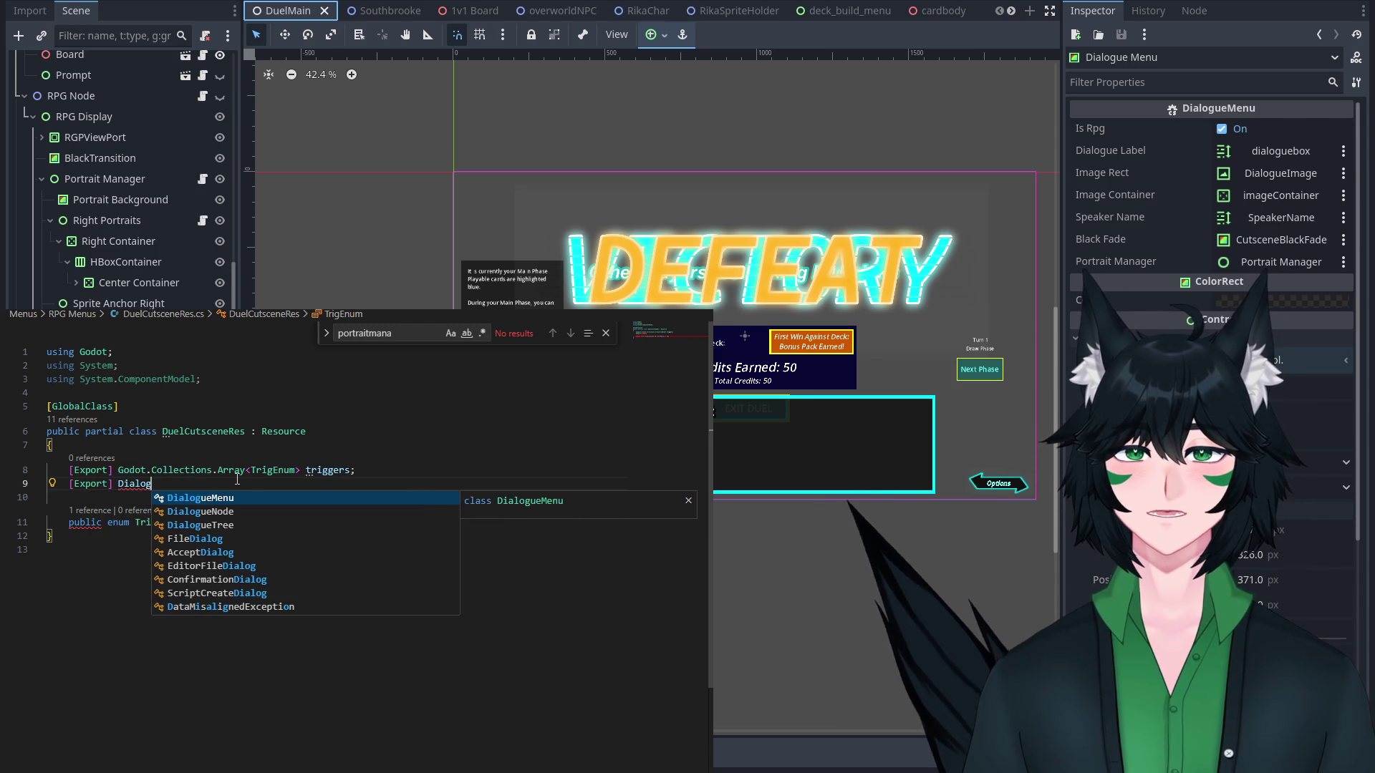
pyautogui.press('Tab')
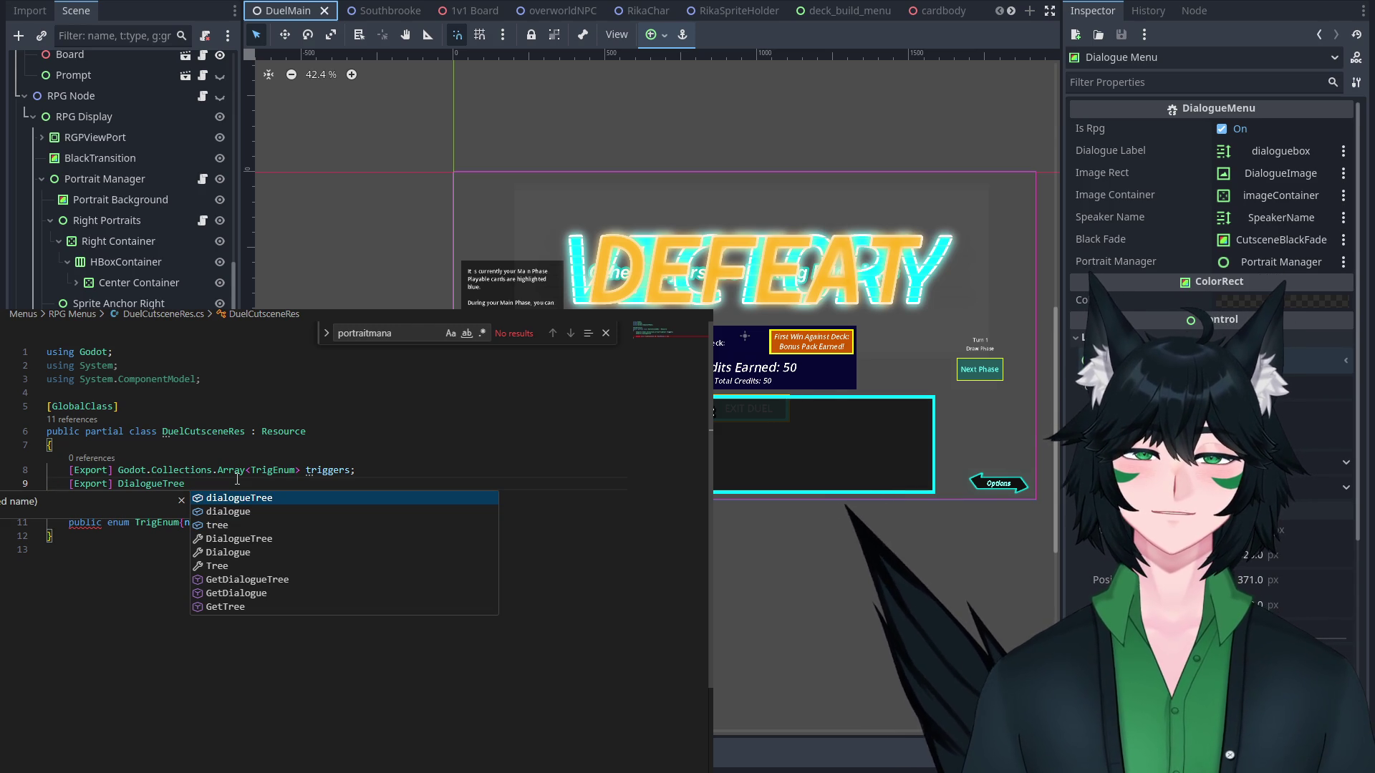
pyautogui.press('Tab')
pyautogui.write(';')
pyautogui.press('Return')
pyautogui.click(314, 497)
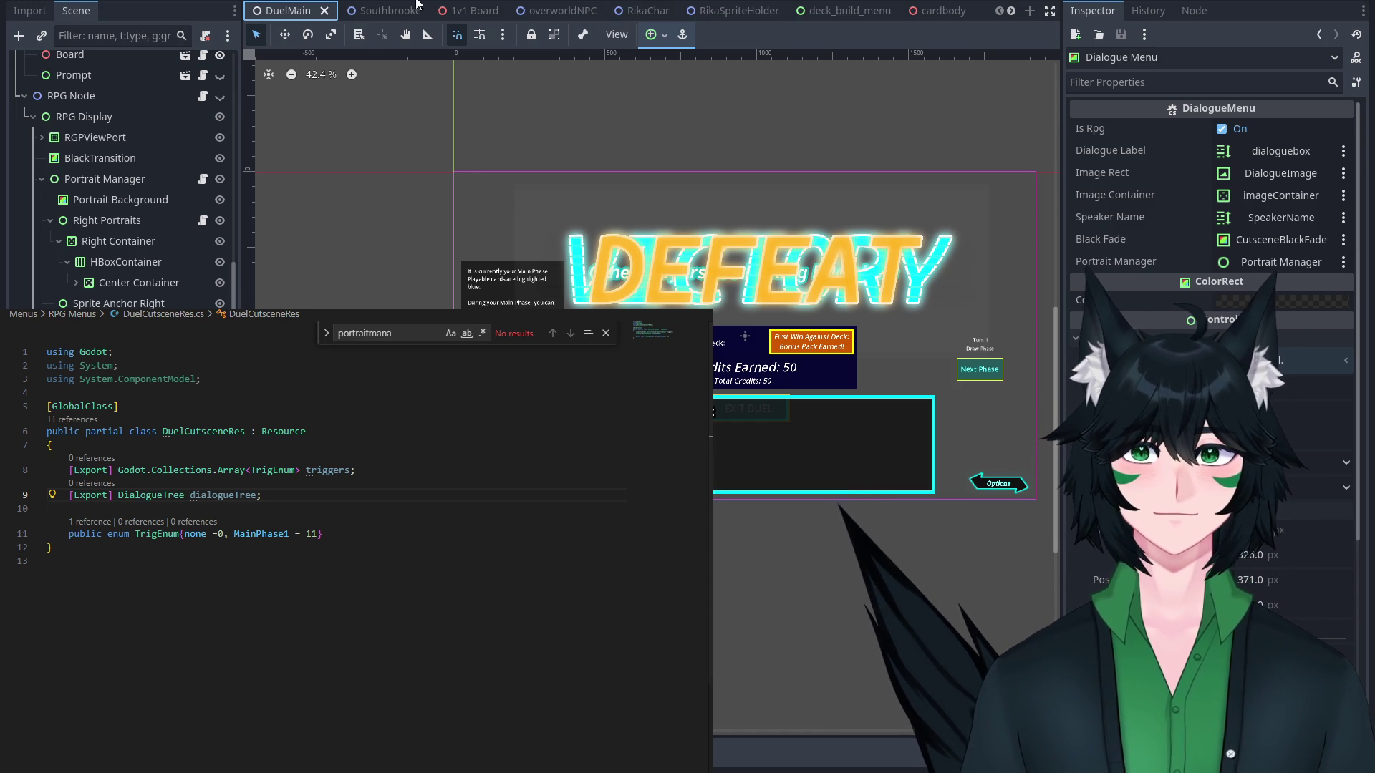
pyautogui.click(372, 11)
# Inspect WorldNode's properties and child layers, then return to the dialogueTree line in the script.
pyautogui.scroll(2, 713, 272)
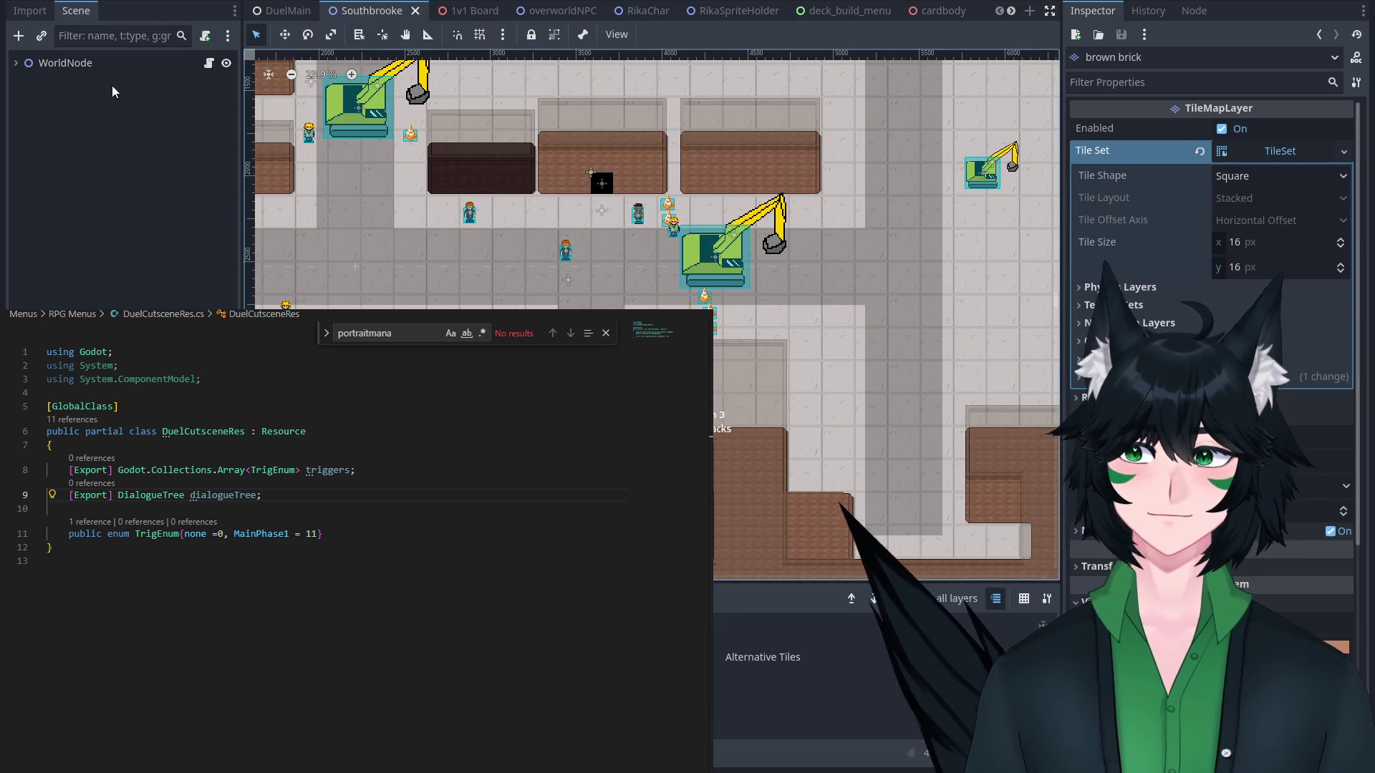
pyautogui.click(141, 70)
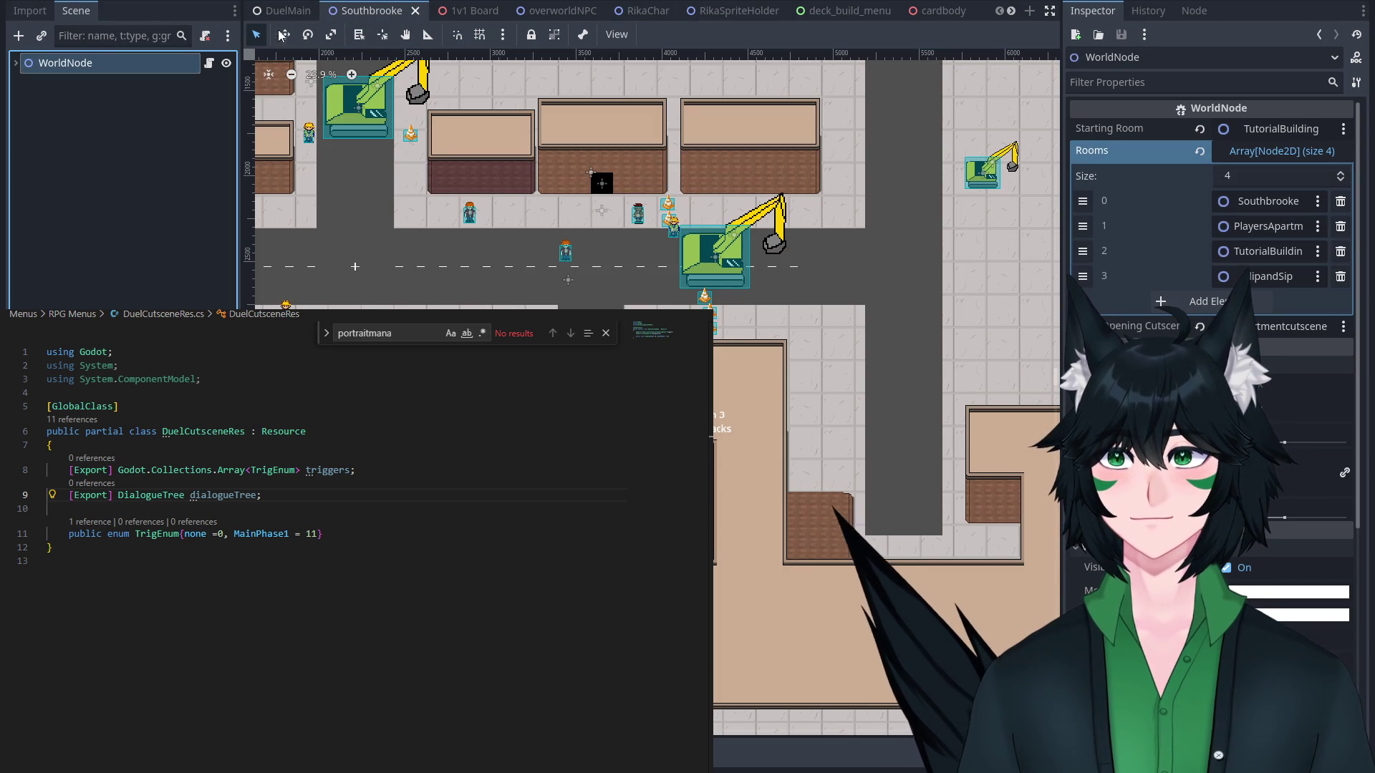
pyautogui.click(16, 63)
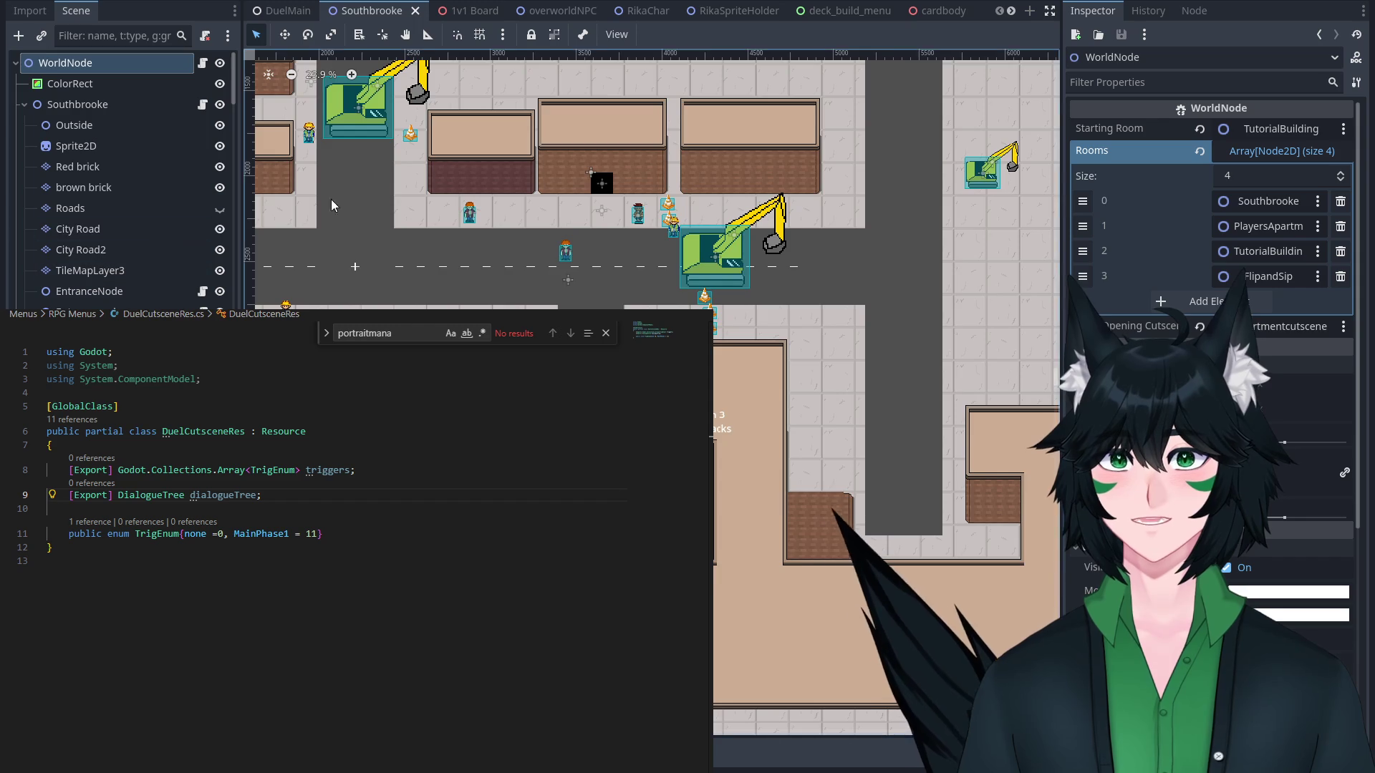
pyautogui.scroll(4, 713, 344)
pyautogui.scroll(2, 763, 277)
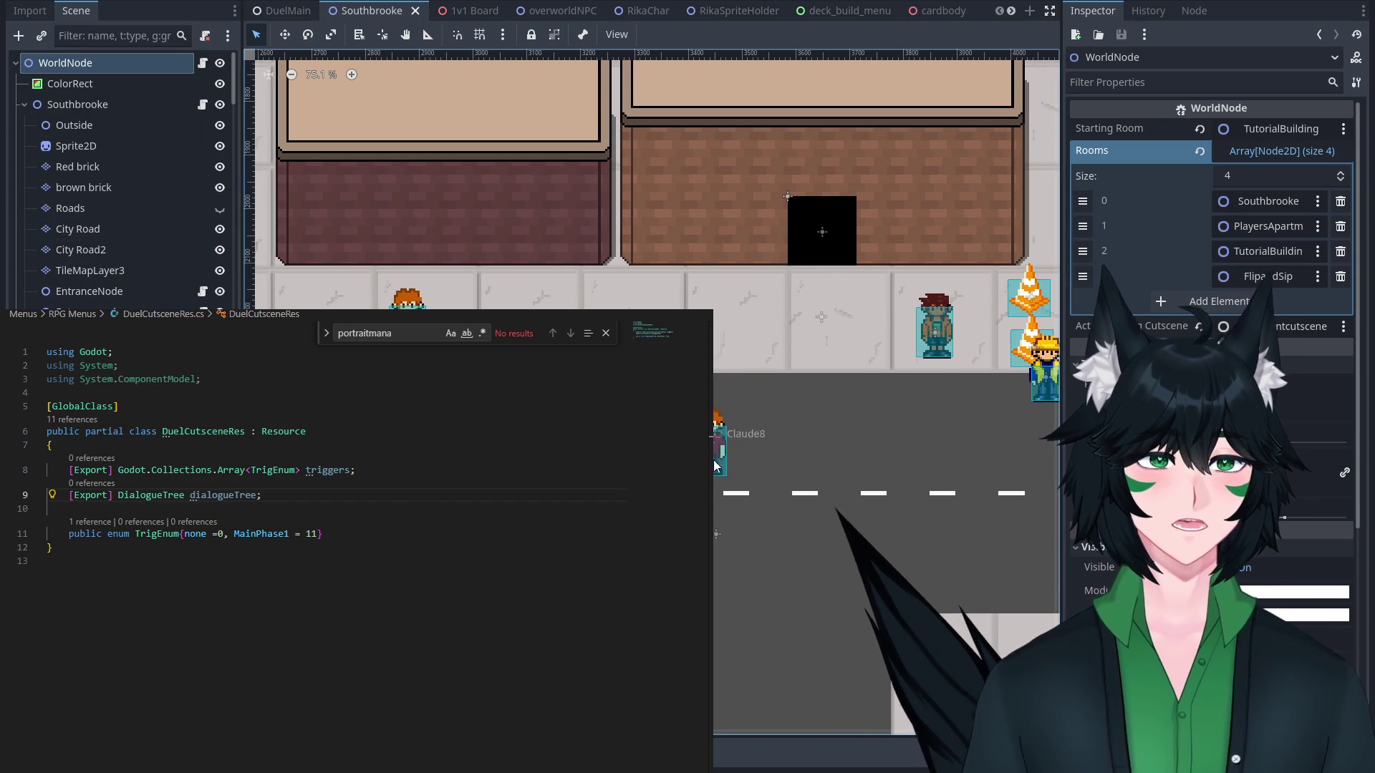
pyautogui.click(303, 489)
pyautogui.click(330, 494)
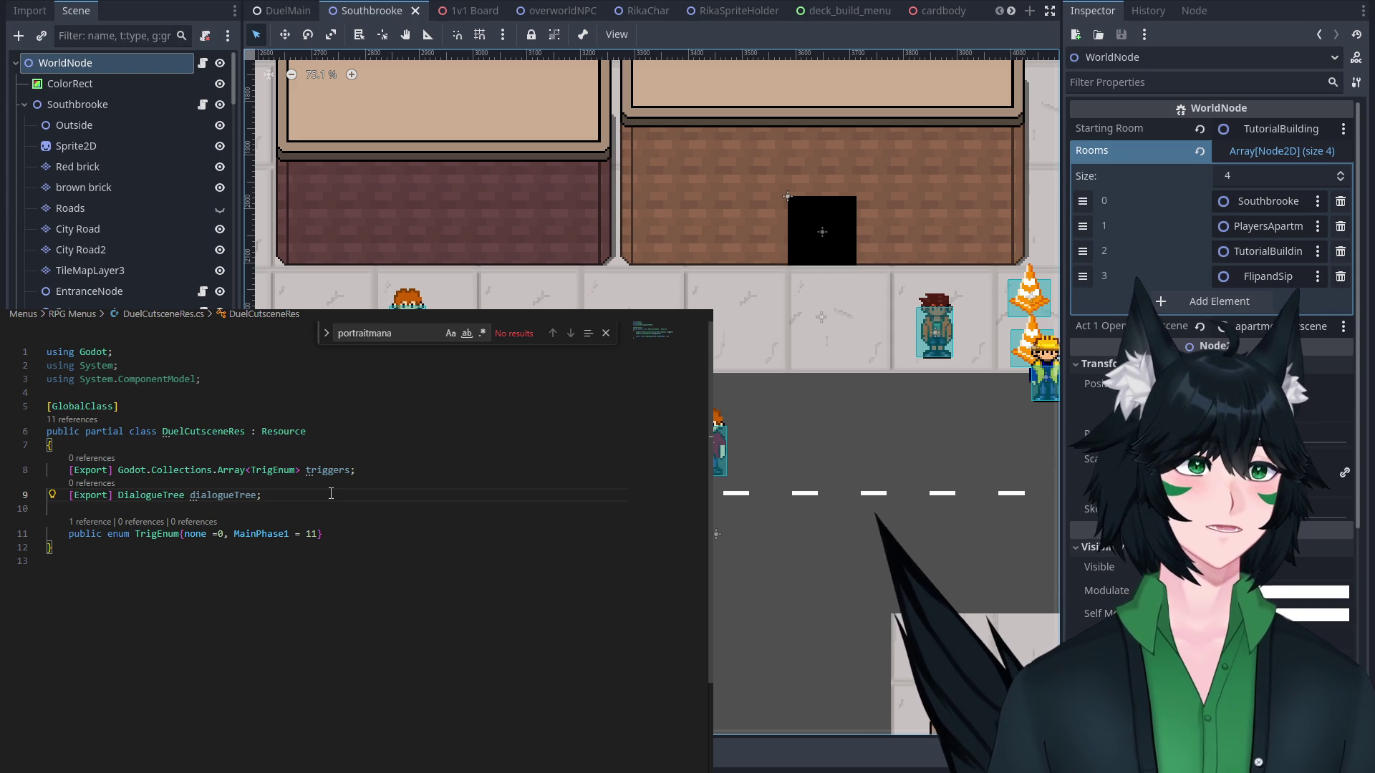
# Review the class's field declarations and put the caret at the end of the dialogueTree line.
pyautogui.moveTo(331, 493)
pyautogui.mouseDown()
pyautogui.moveTo(46, 431)
pyautogui.moveTo(47, 444)
pyautogui.mouseUp()
pyautogui.click(252, 508)
pyautogui.scroll(-1, 252, 480)
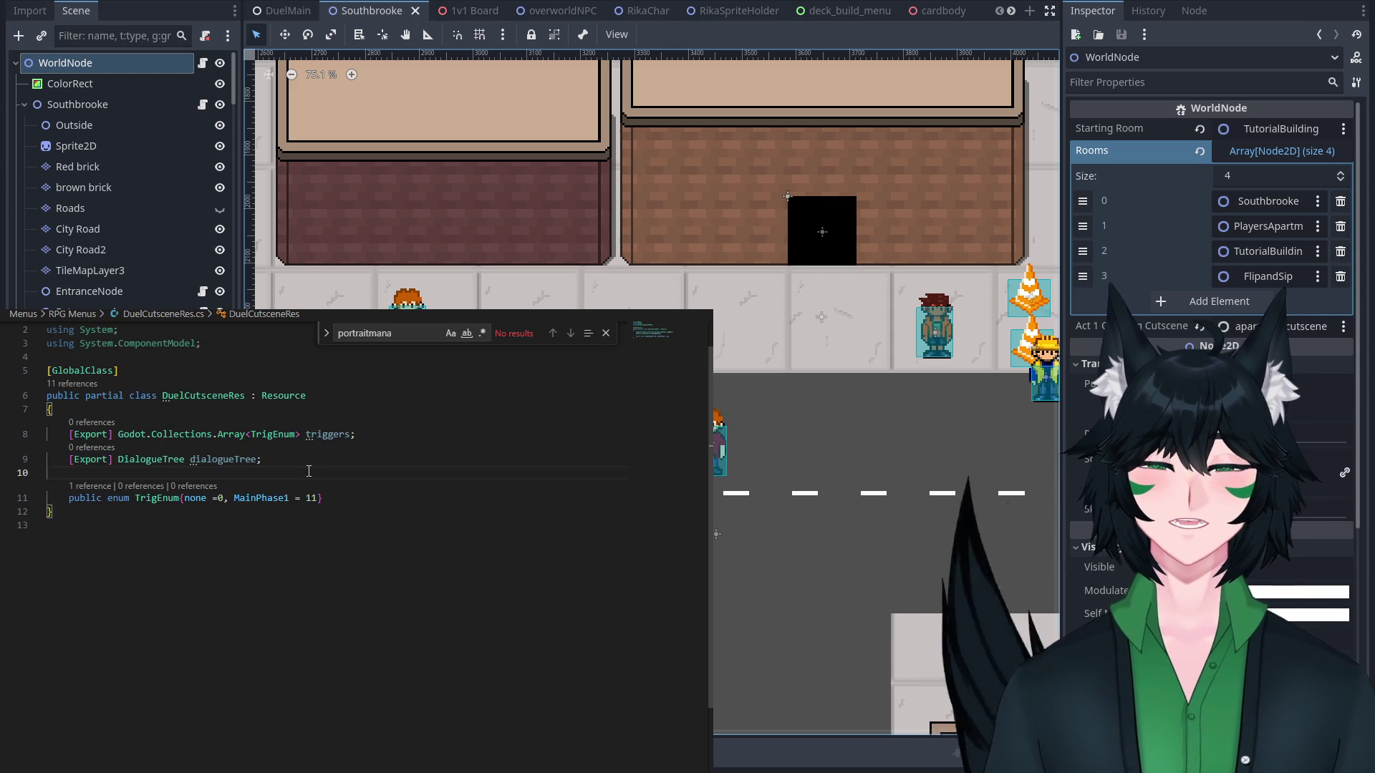
pyautogui.click(251, 474)
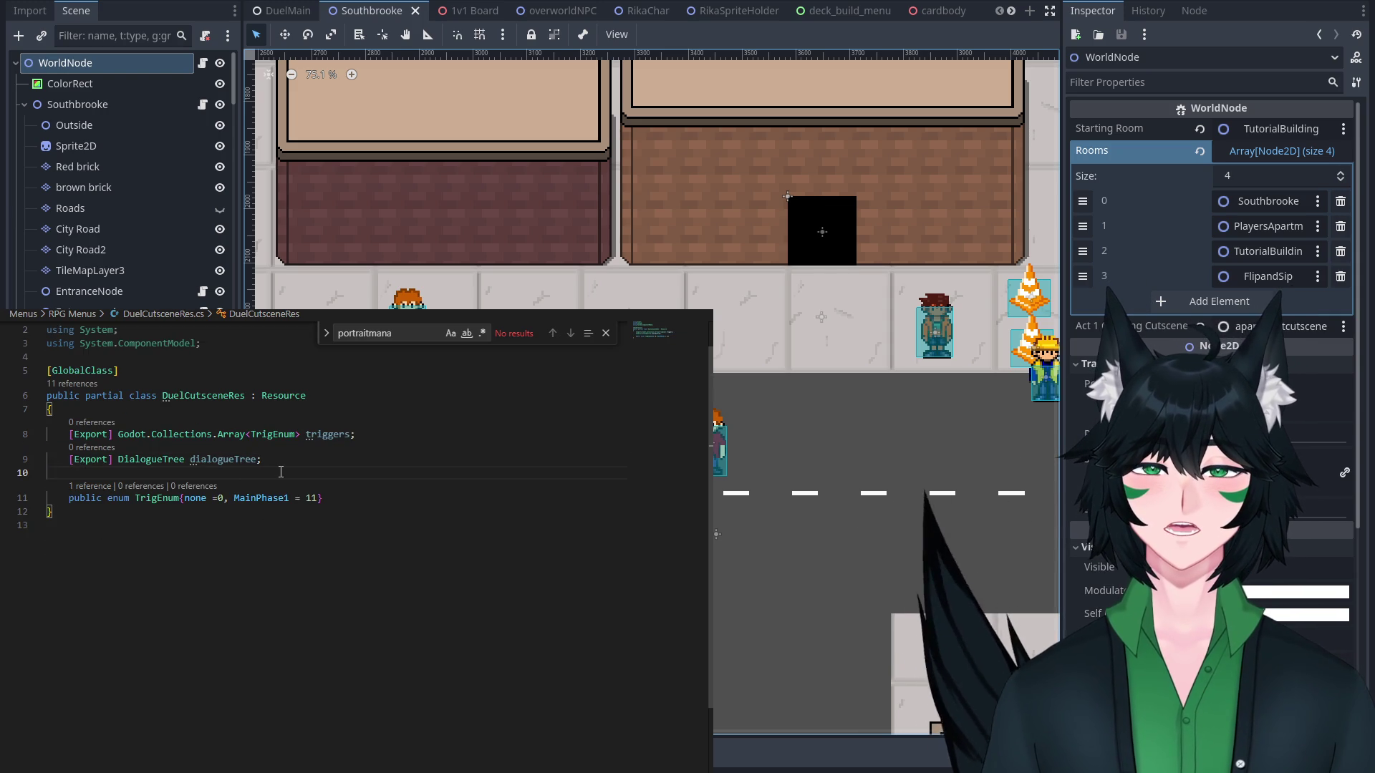
pyautogui.scroll(1, 281, 472)
pyautogui.moveTo(255, 547); pyautogui.dragTo(46, 406)
pyautogui.moveTo(258, 549); pyautogui.dragTo(33, 441)
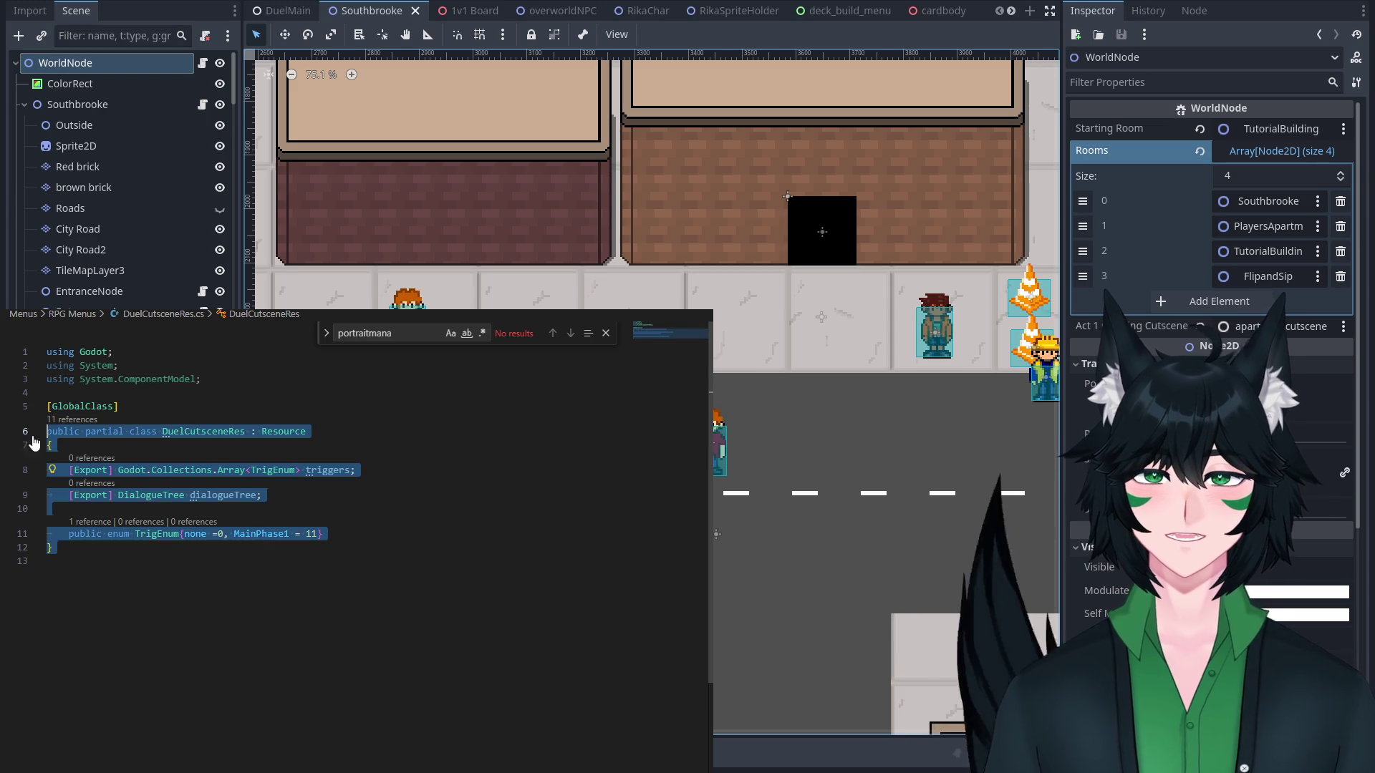
pyautogui.click(50, 444)
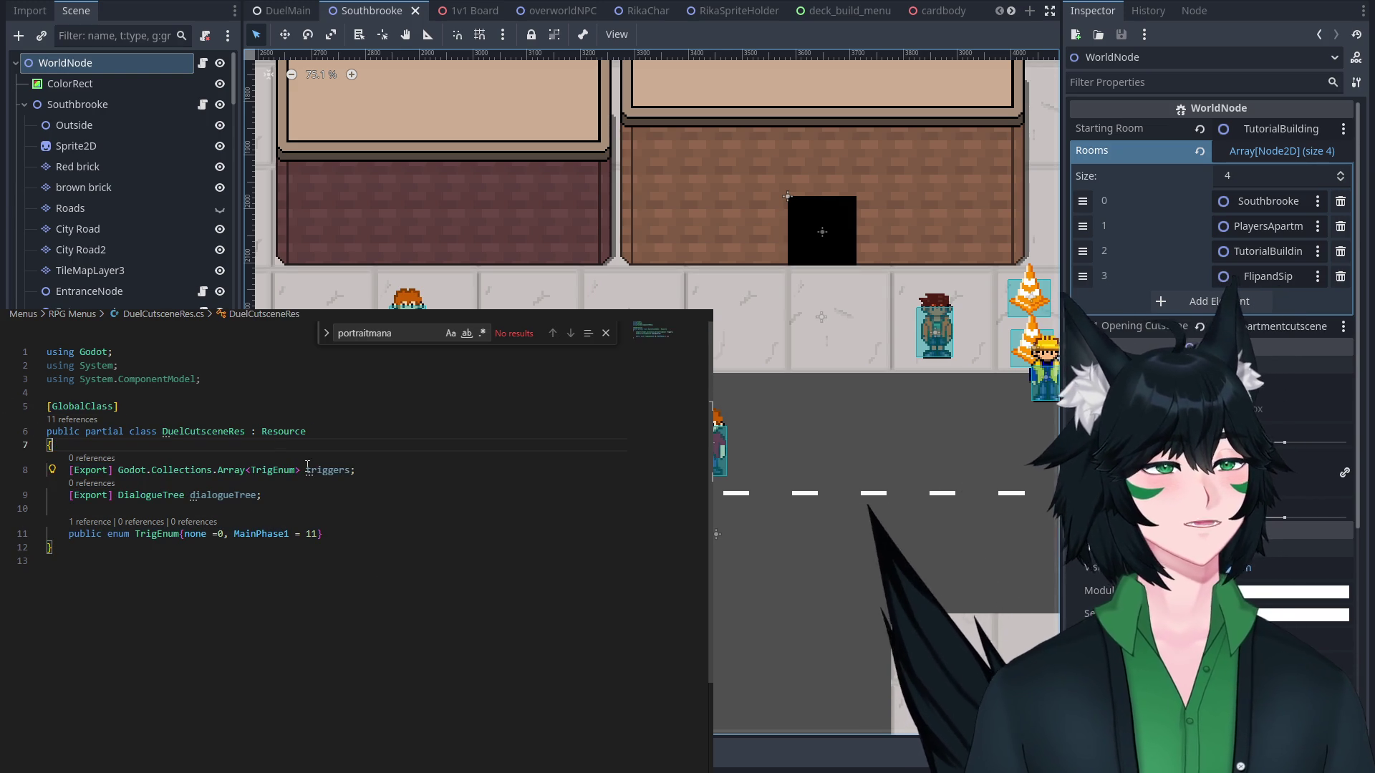
pyautogui.click(308, 469)
pyautogui.click(341, 483)
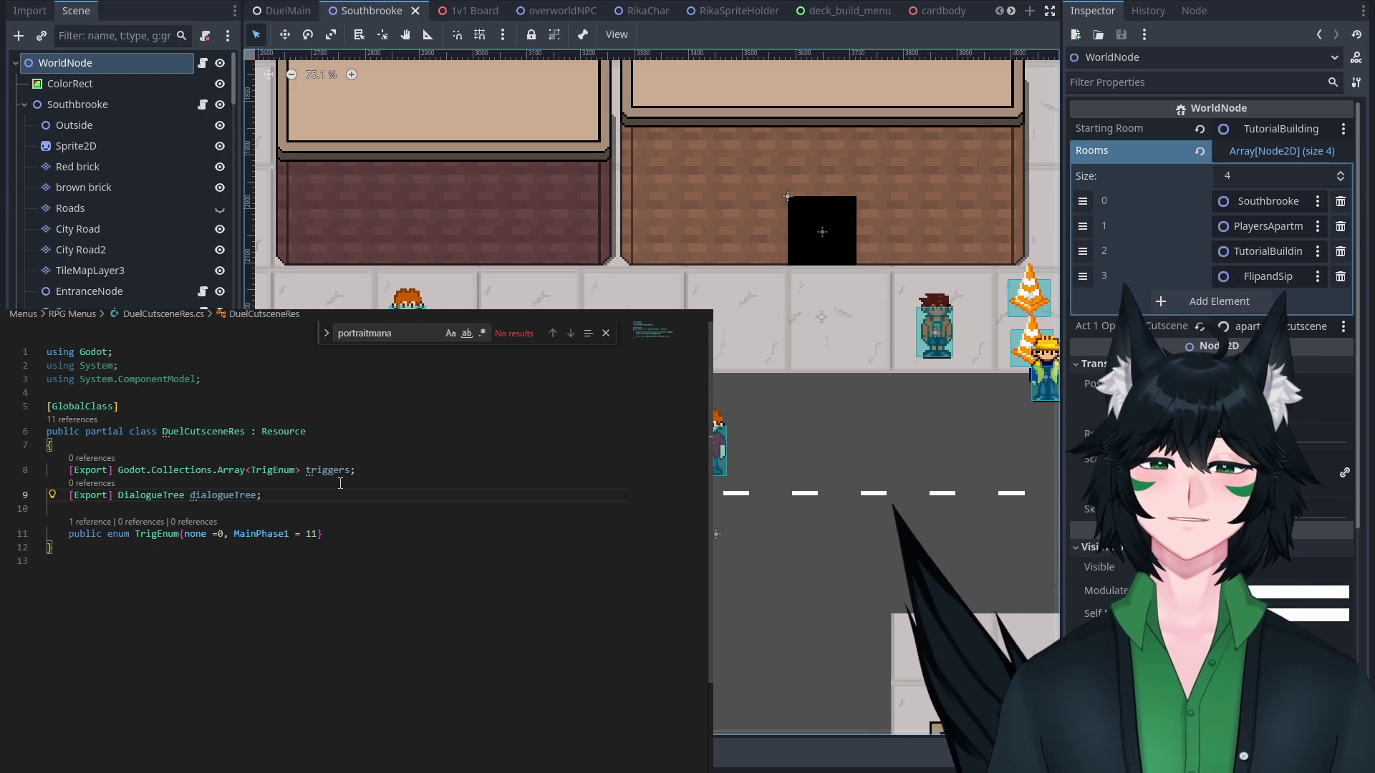
# Add [Export] bool playMoreThanOnce = false; below the dialogueTree field and review the class body.
pyautogui.press('Return')
pyautogui.write('[export')
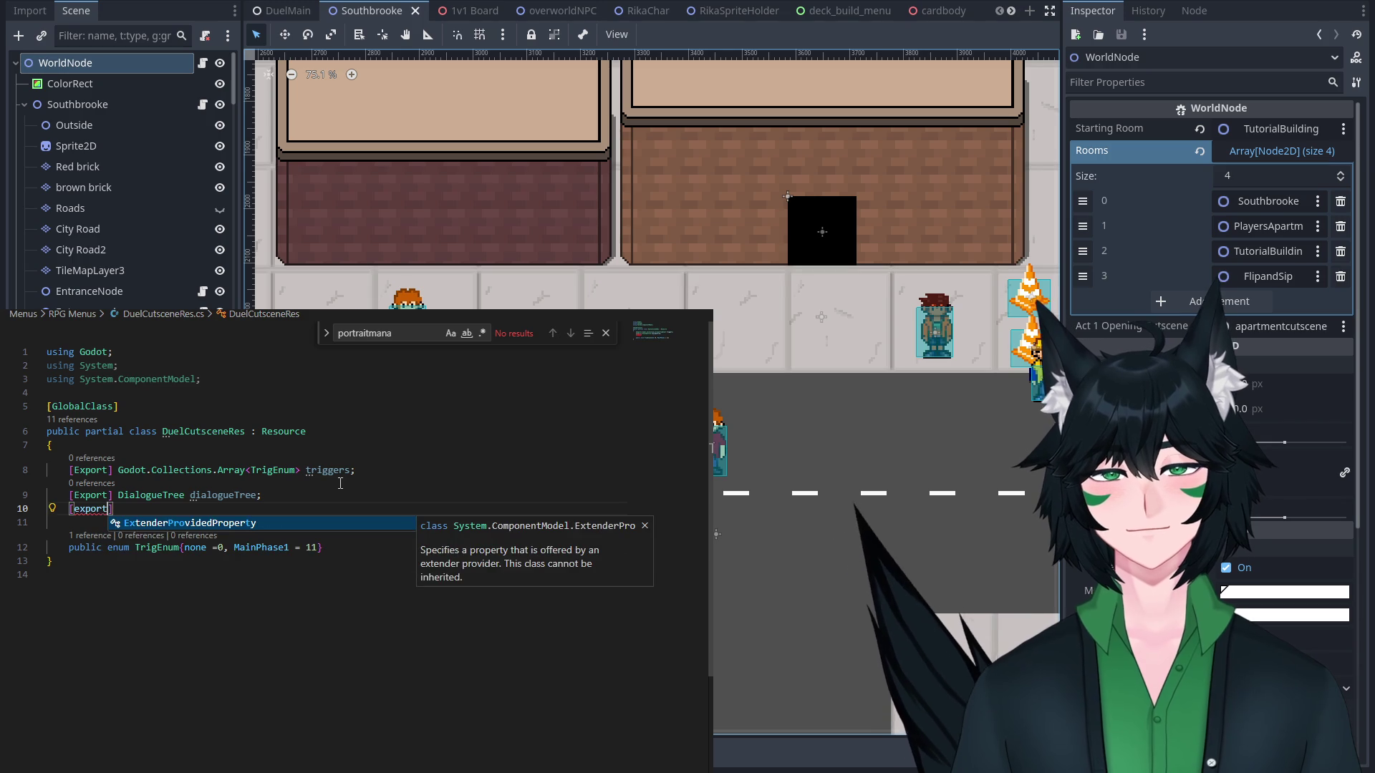
pyautogui.press('Return')
pyautogui.press('BackSpace')
pyautogui.press('BackSpace')
pyautogui.press('BackSpace')
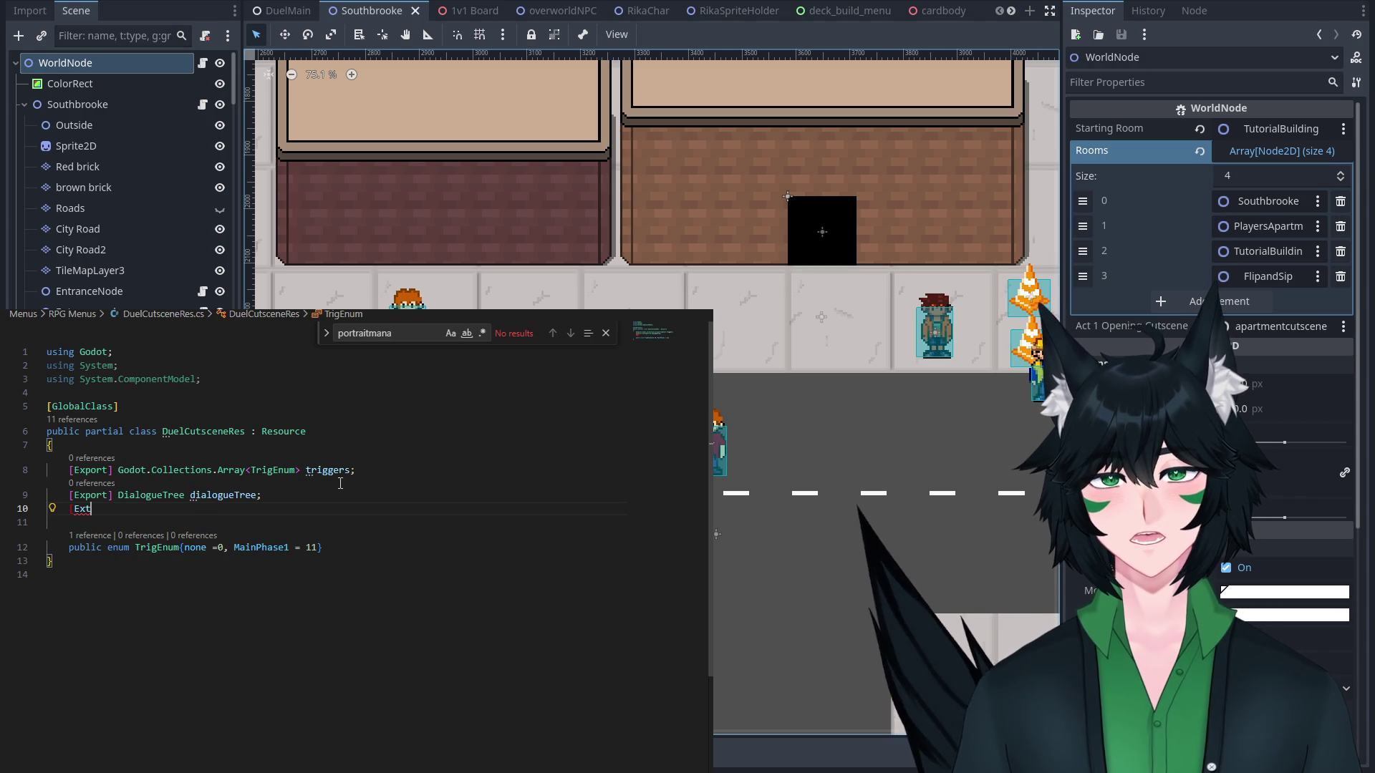
pyautogui.write('ort]')
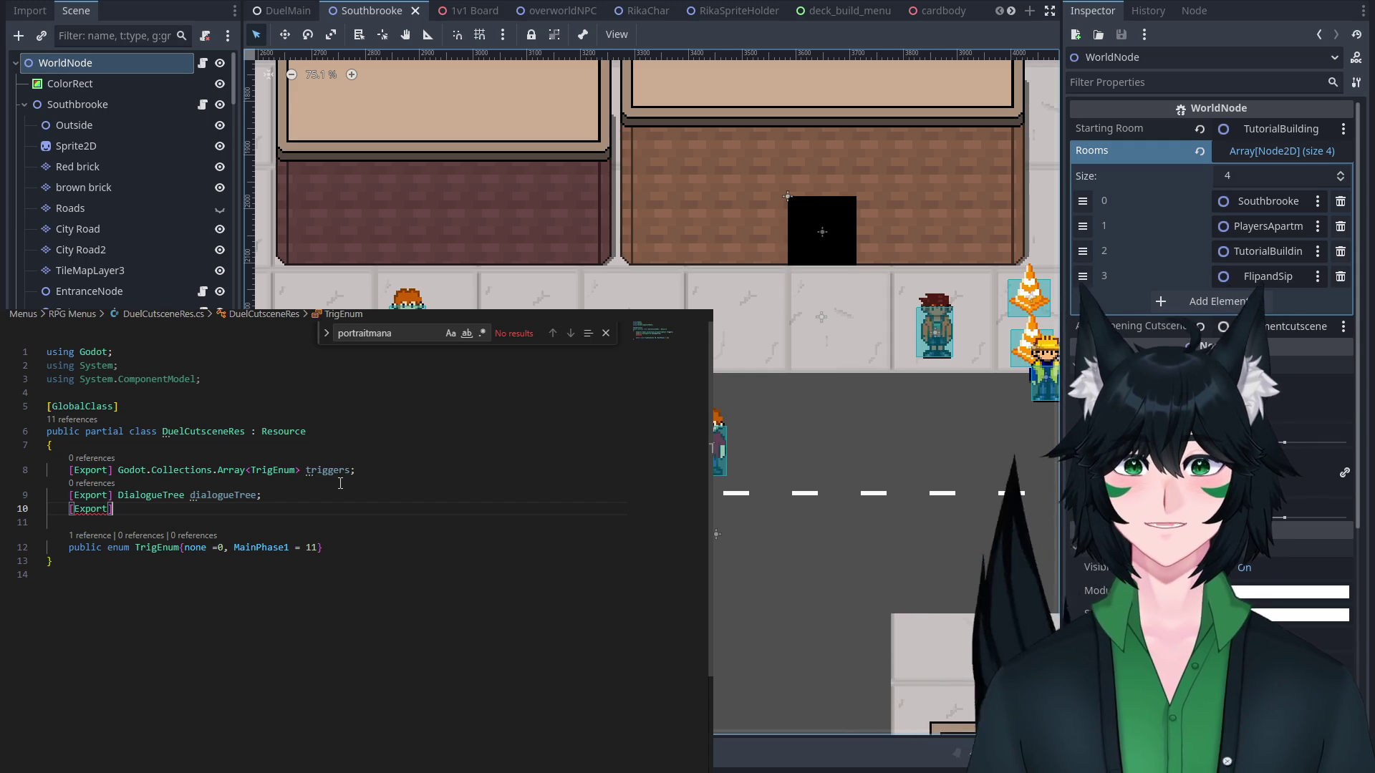
pyautogui.press('Return')
pyautogui.press('BackSpace')
pyautogui.press('BackSpace')
pyautogui.write('bool')
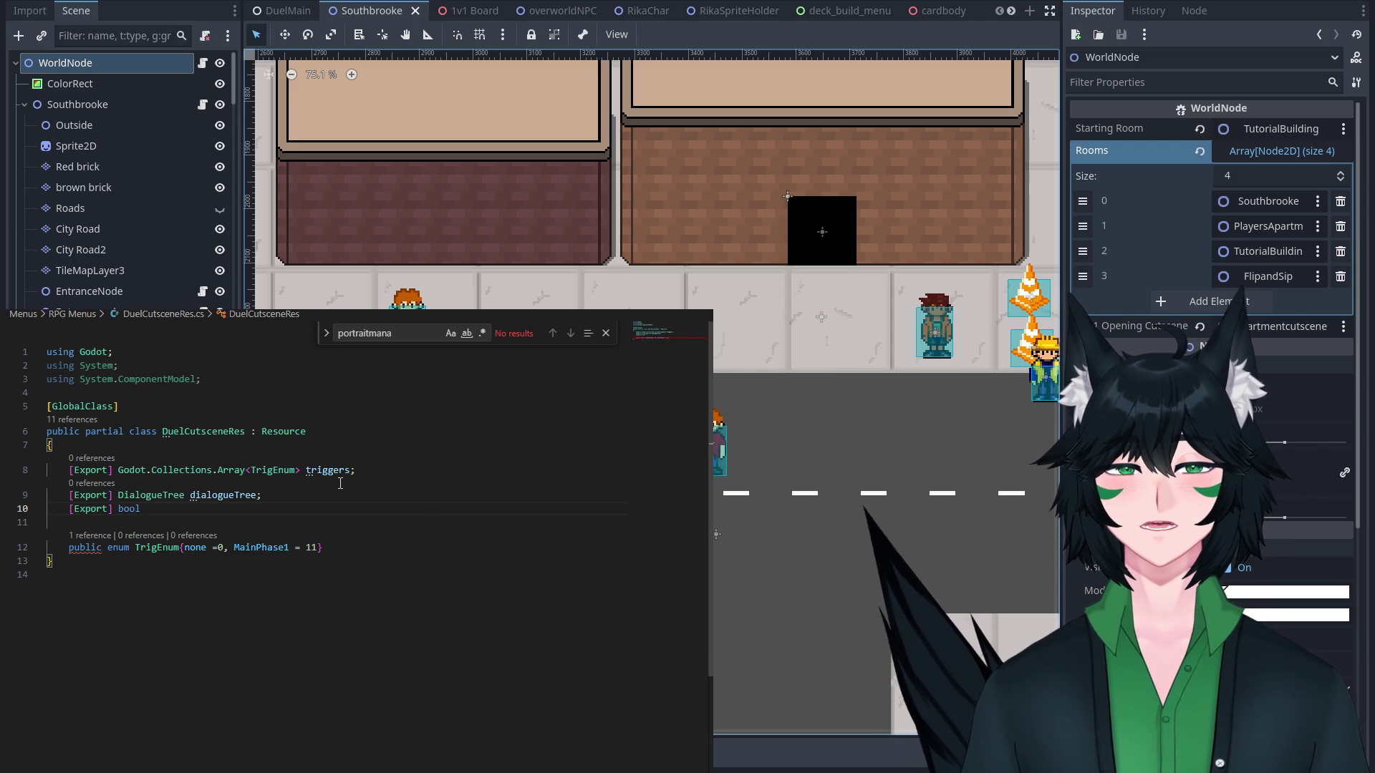
pyautogui.write(' play')
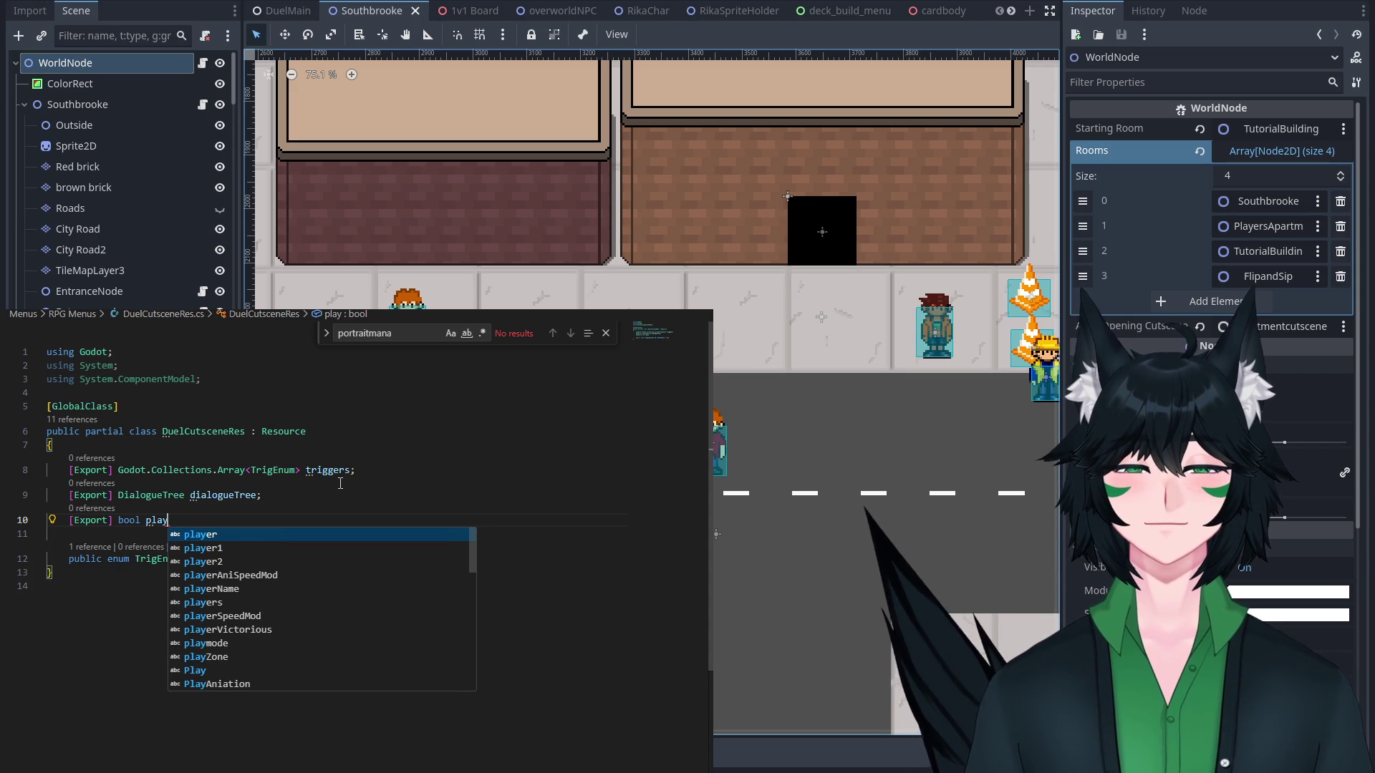
pyautogui.write('MOreT')
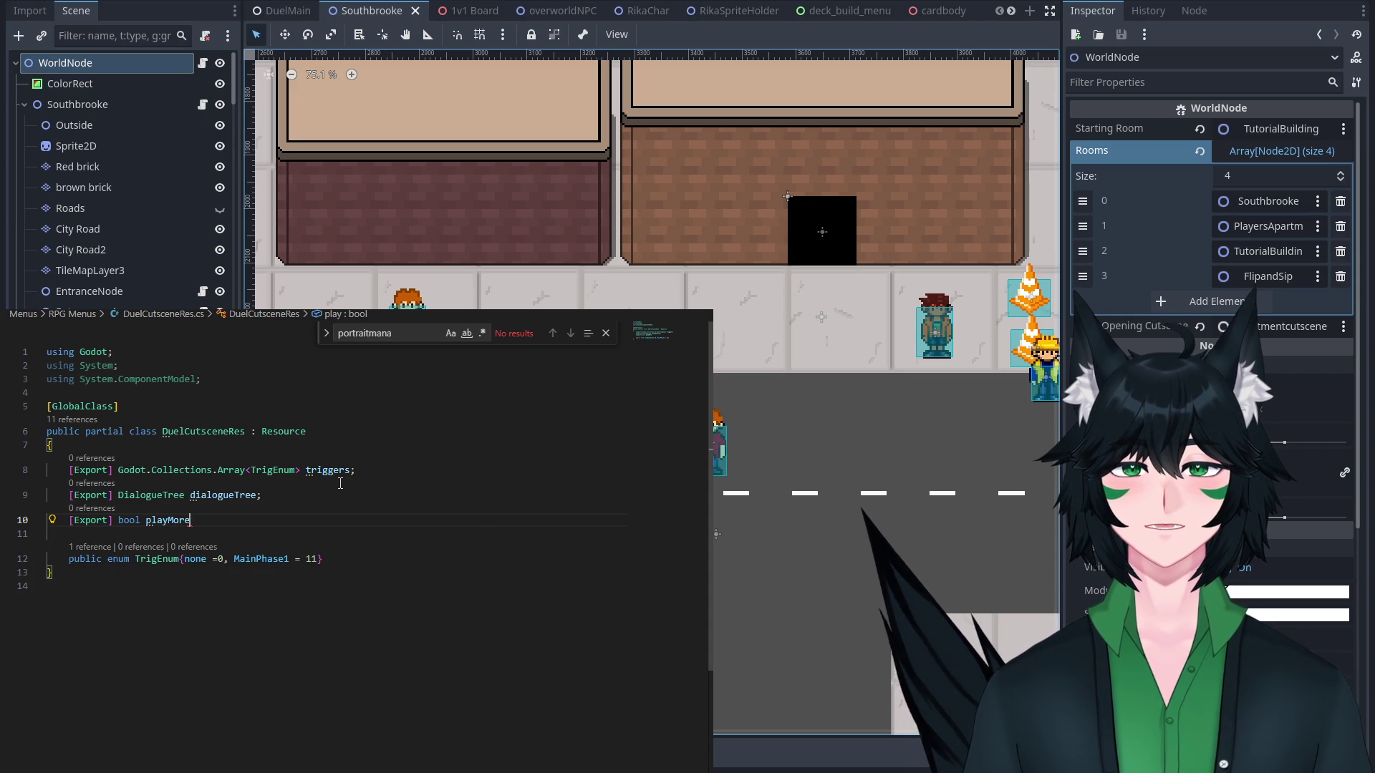
pyautogui.write(' false;')
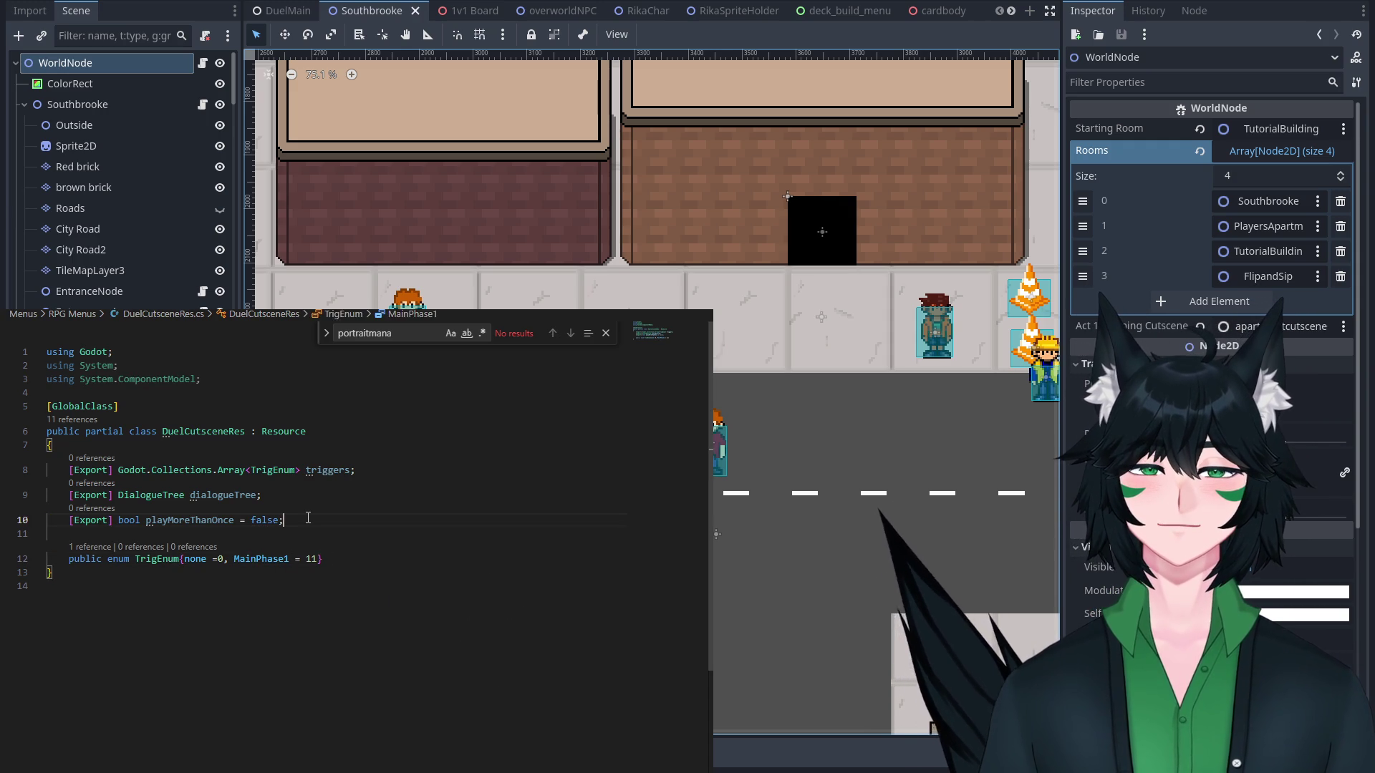
pyautogui.hotkey('shift', 'Home')
pyautogui.hotkey('shift', 'Up')
pyautogui.hotkey('shift', 'Up')
pyautogui.hotkey('shift', 'Up')
pyautogui.click(351, 517)
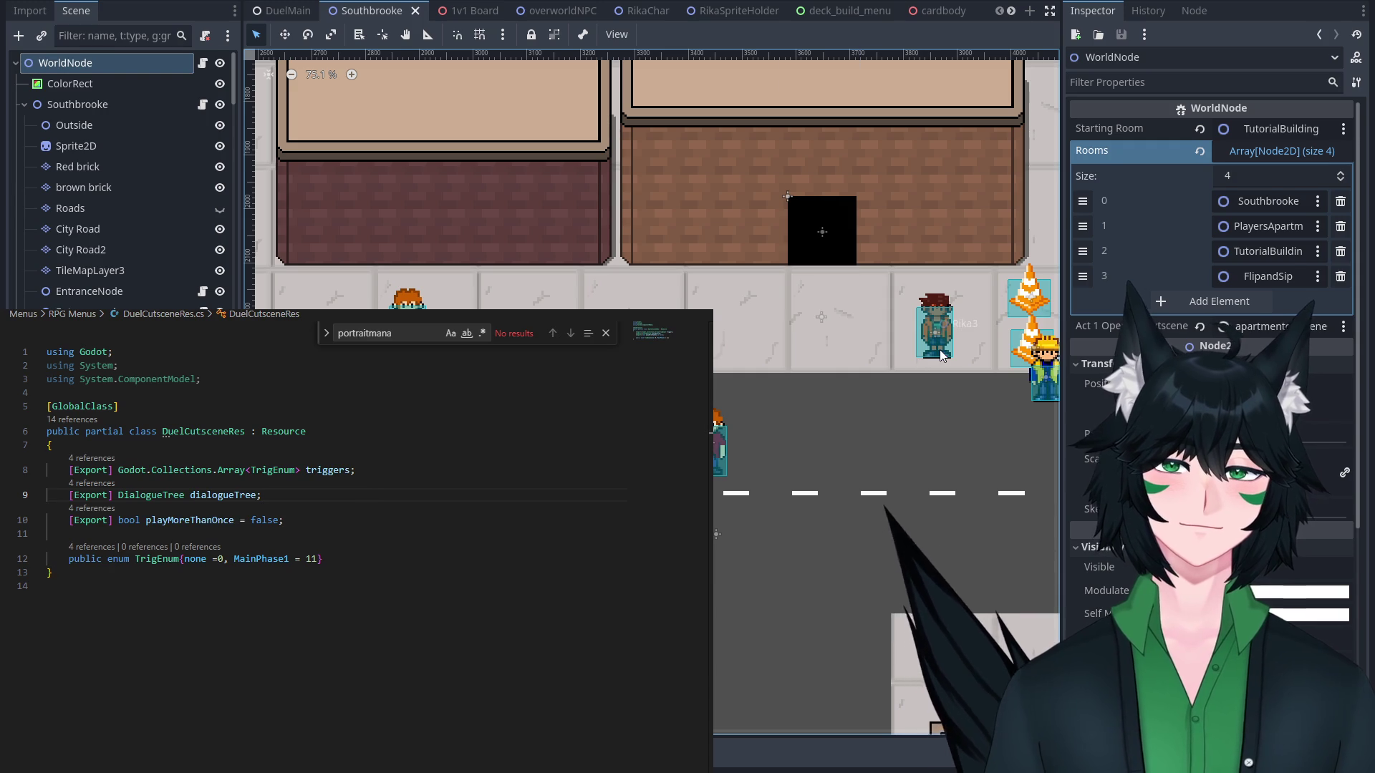
# Collapse Decks element 0 (StoryDuel, deck ID rikaTutorialTest1) to its one-line summary in the Inspector.
pyautogui.click(1288, 251)
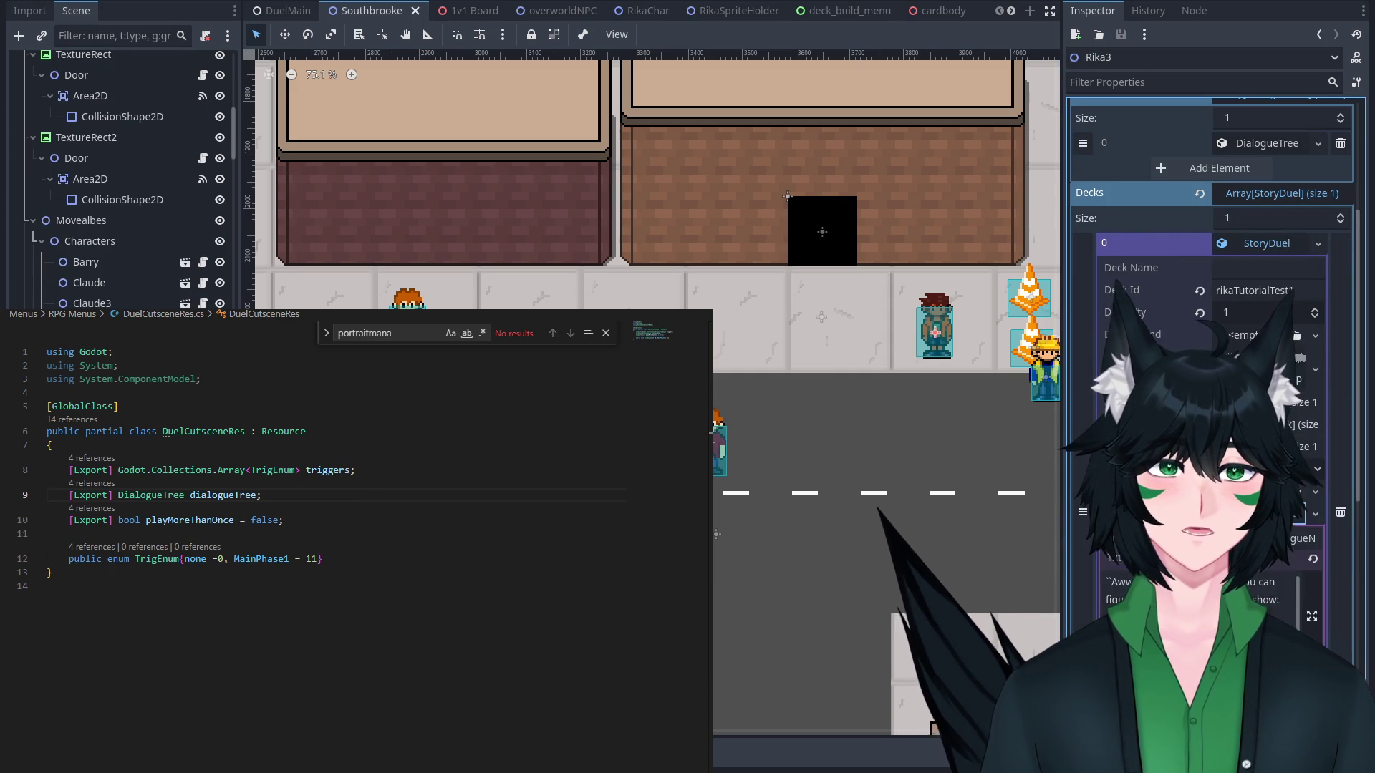
pyautogui.click(1289, 430)
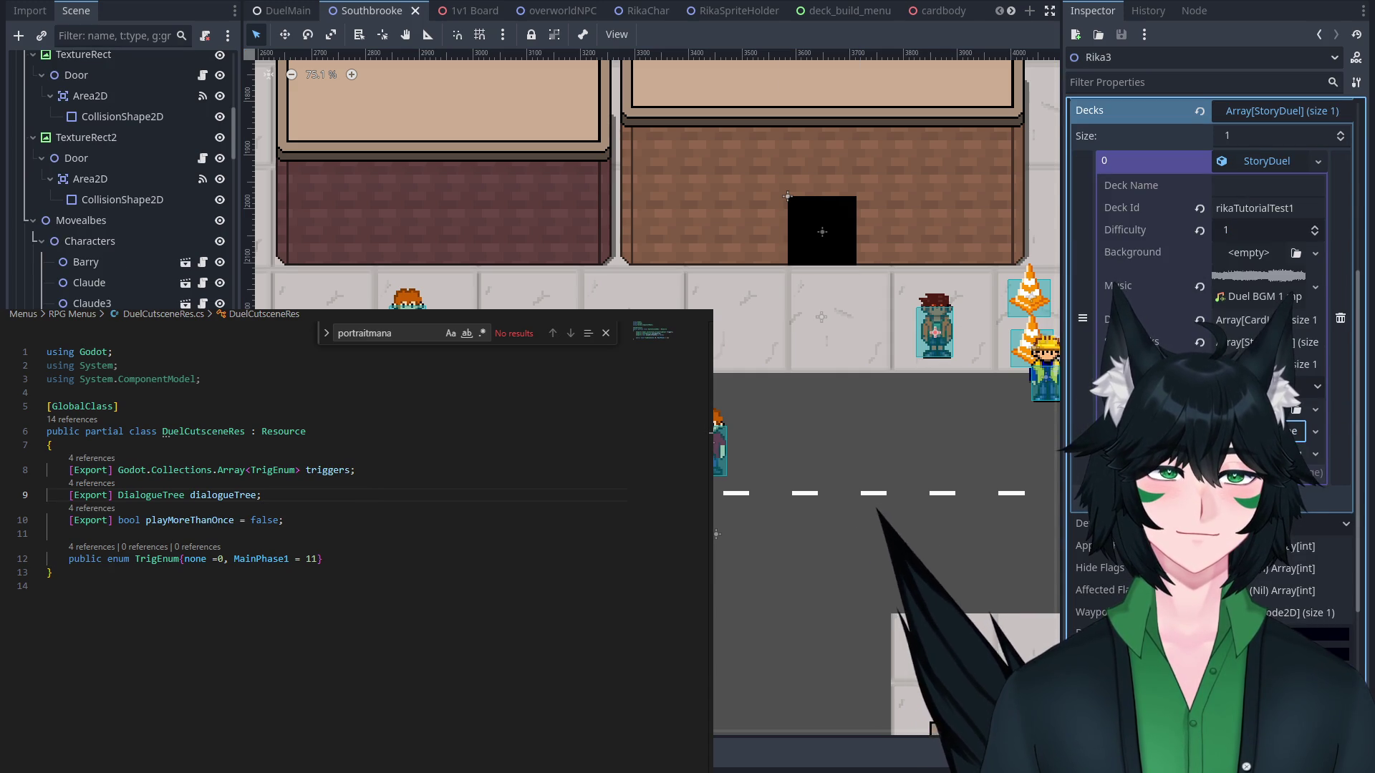
pyautogui.click(1289, 431)
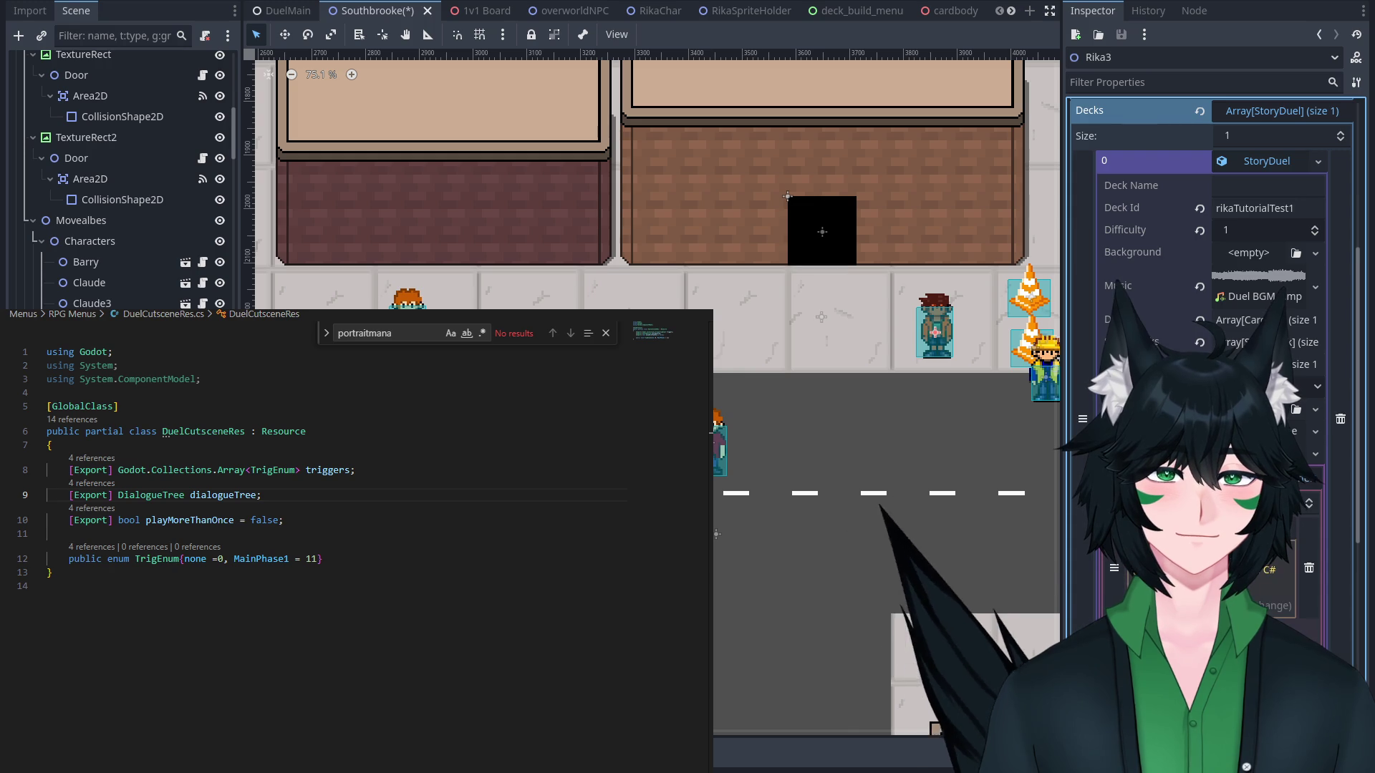
pyautogui.scroll(-2, 1210, 358)
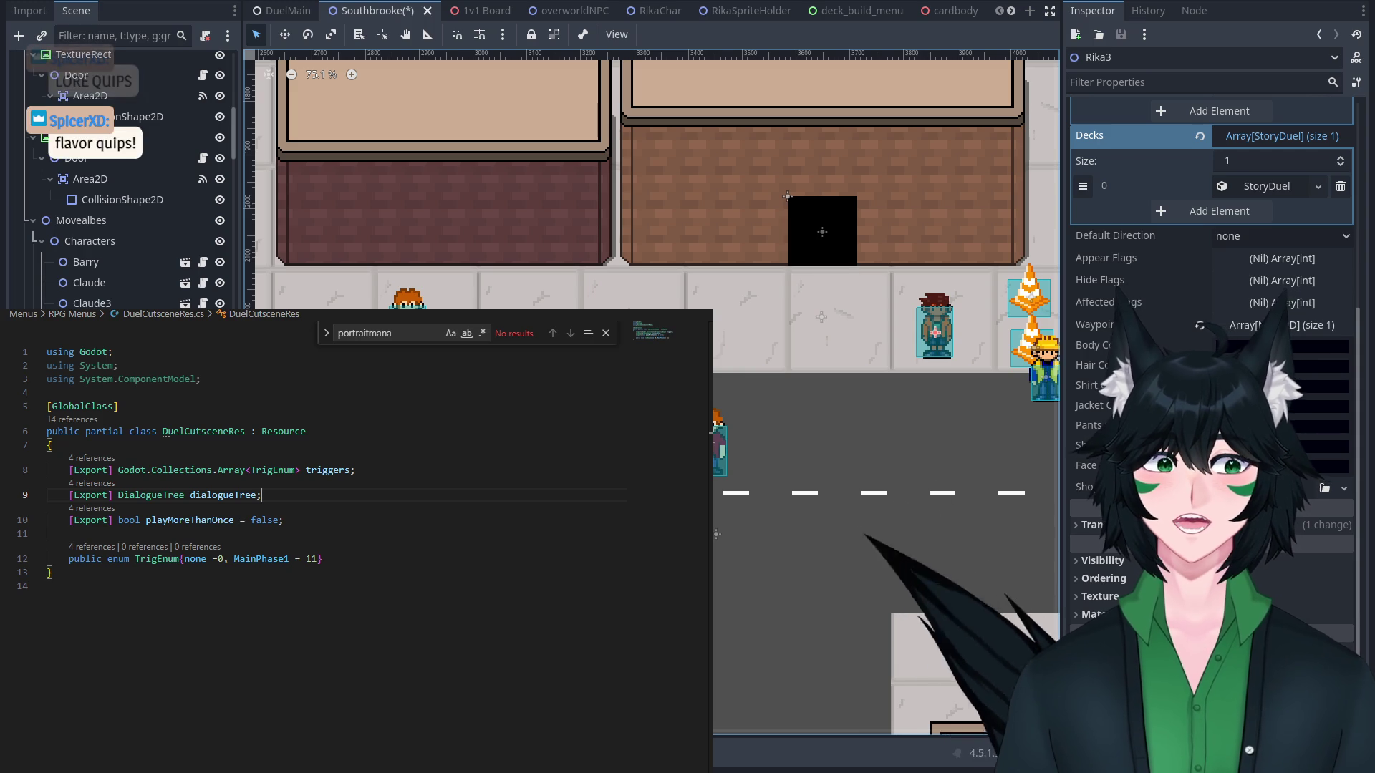
# Zoom the Southbrooke map out to about 16%, then return to the code showing DuelCutsceneManager.cs.
pyautogui.scroll(-2, 725, 428)
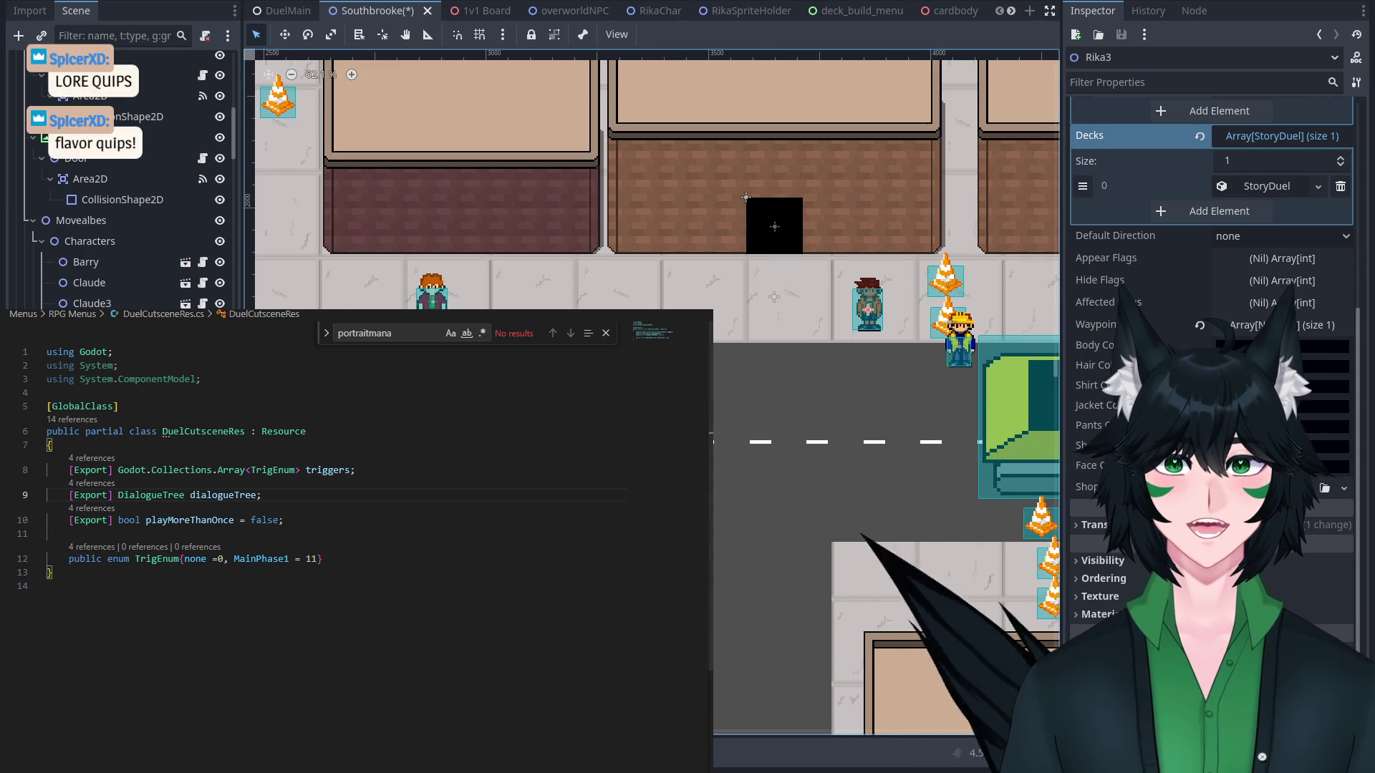
pyautogui.hotkey('alt', 'Tab')
pyautogui.scroll(-11, 658, 427)
pyautogui.scroll(-6, 659, 427)
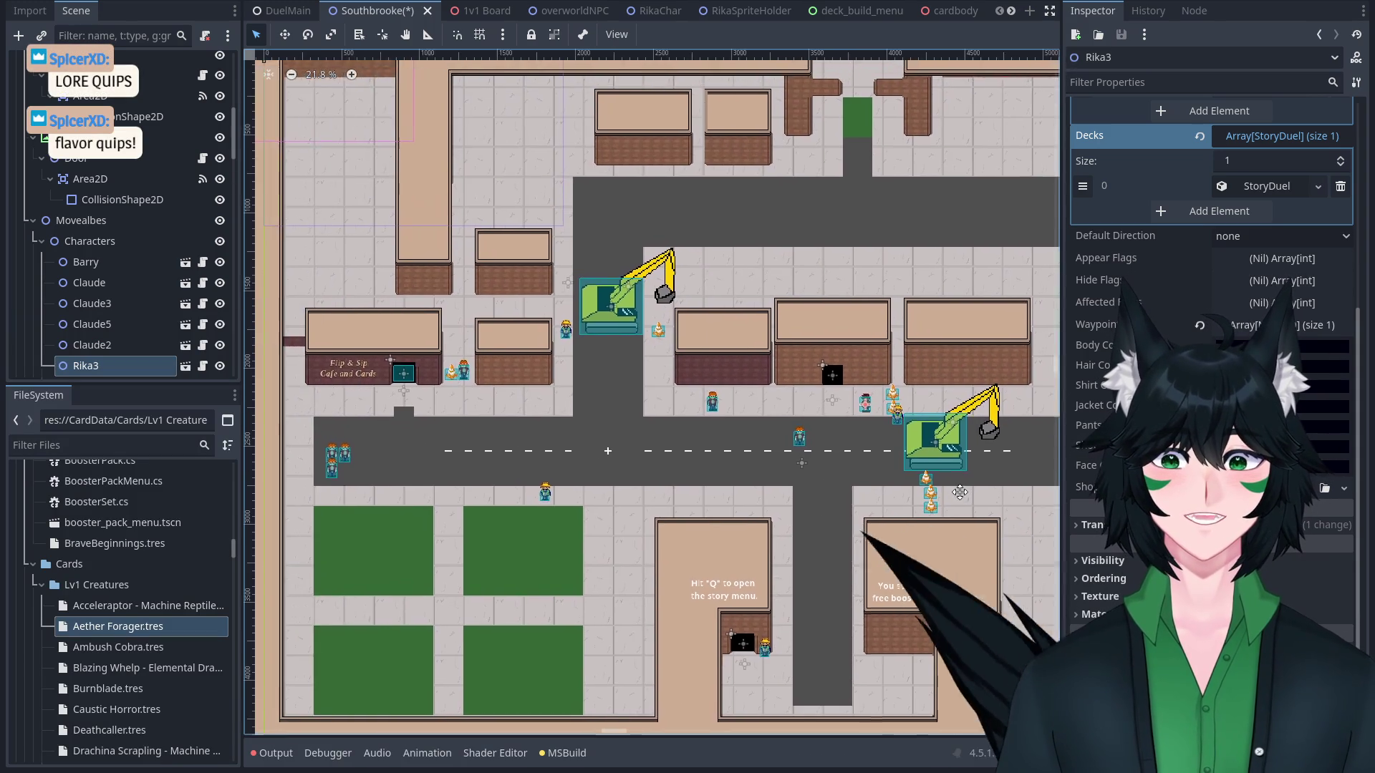
pyautogui.scroll(4, 811, 483)
pyautogui.scroll(-1, 812, 483)
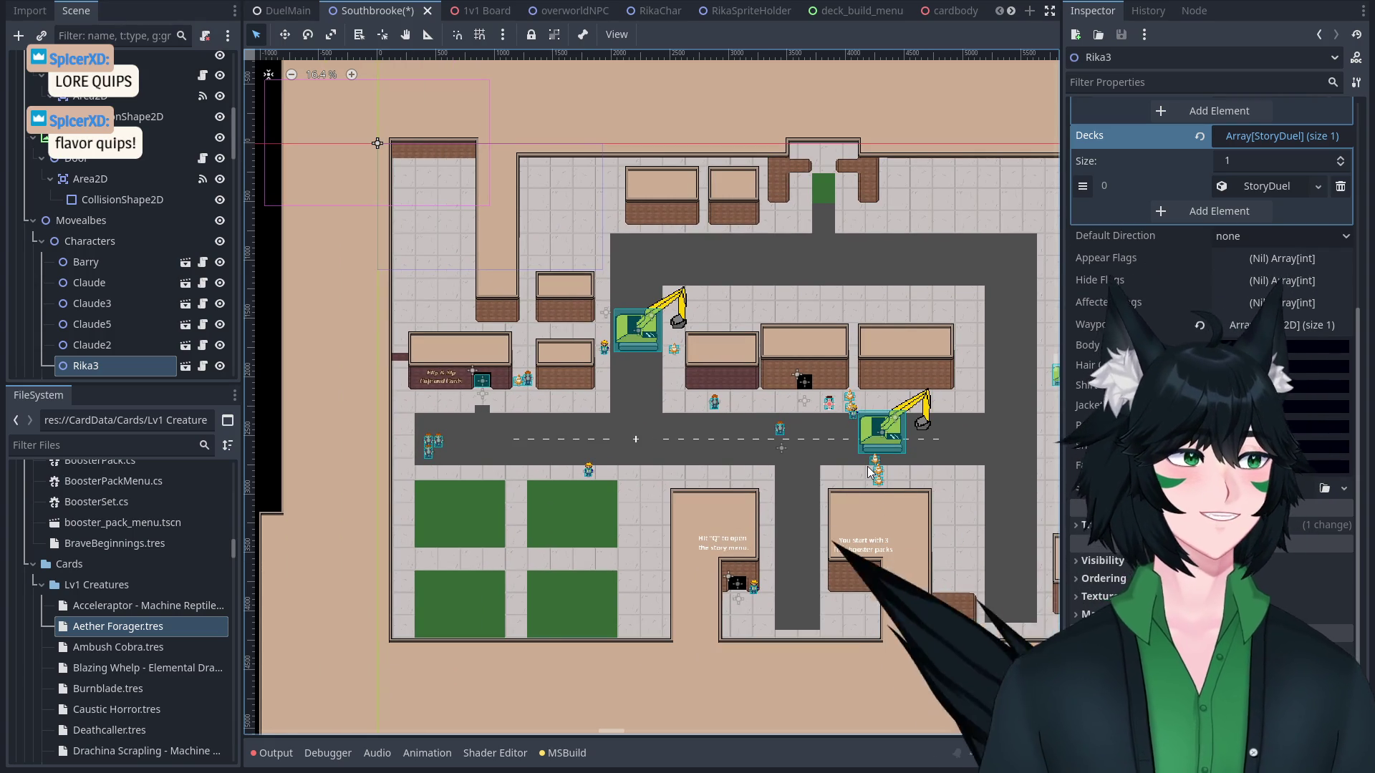
pyautogui.hotkey('alt', 'Tab')
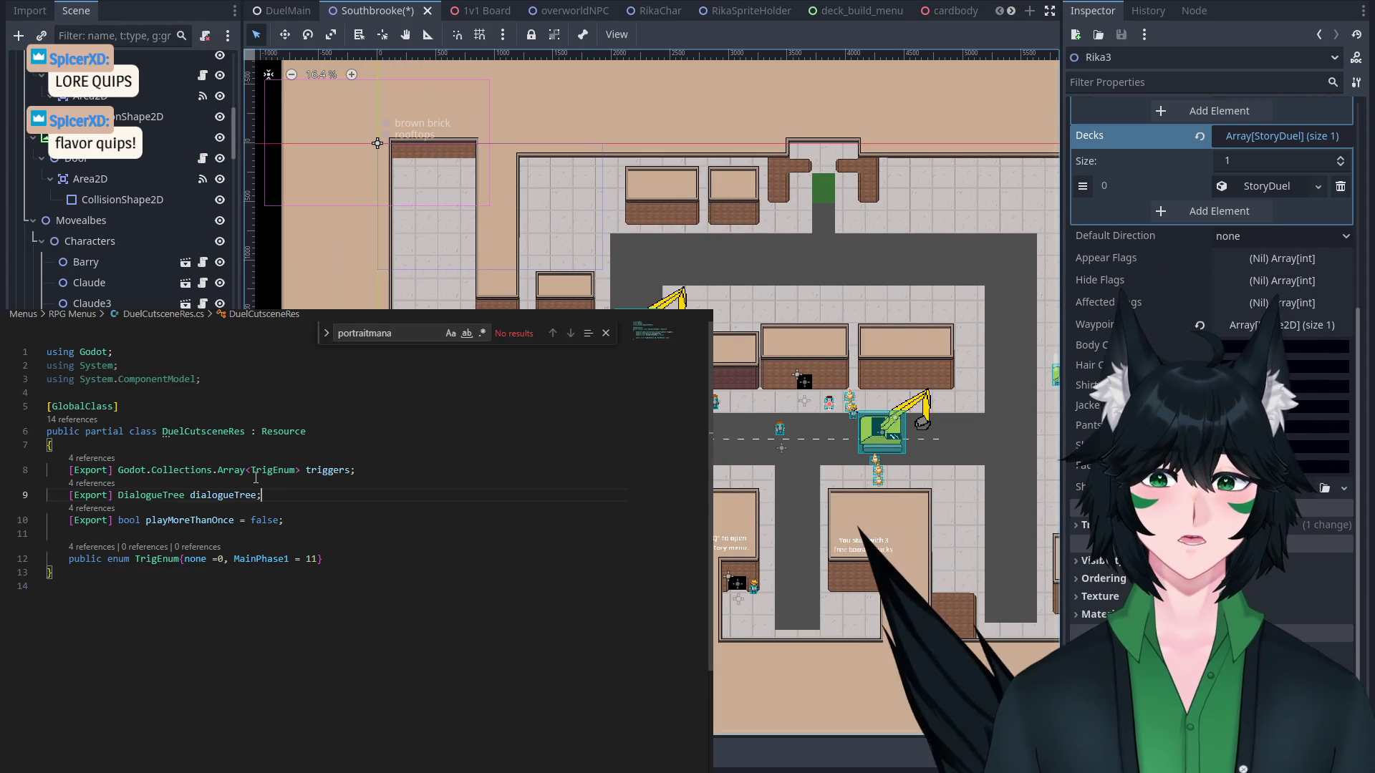
pyautogui.hotkey('ctrl', 'Tab')
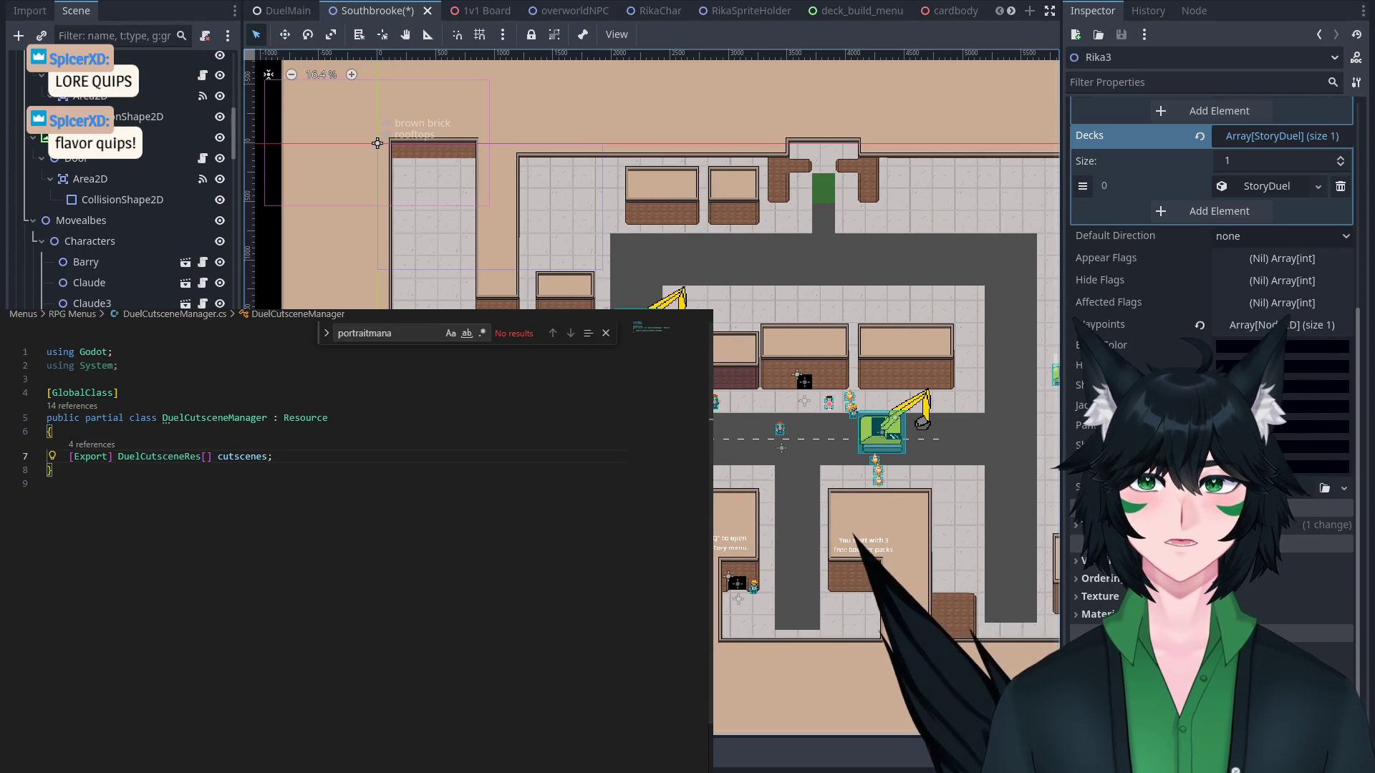
# Switch to Trigger.cs and scroll through its code.
pyautogui.hotkey('ctrl', 'Tab')
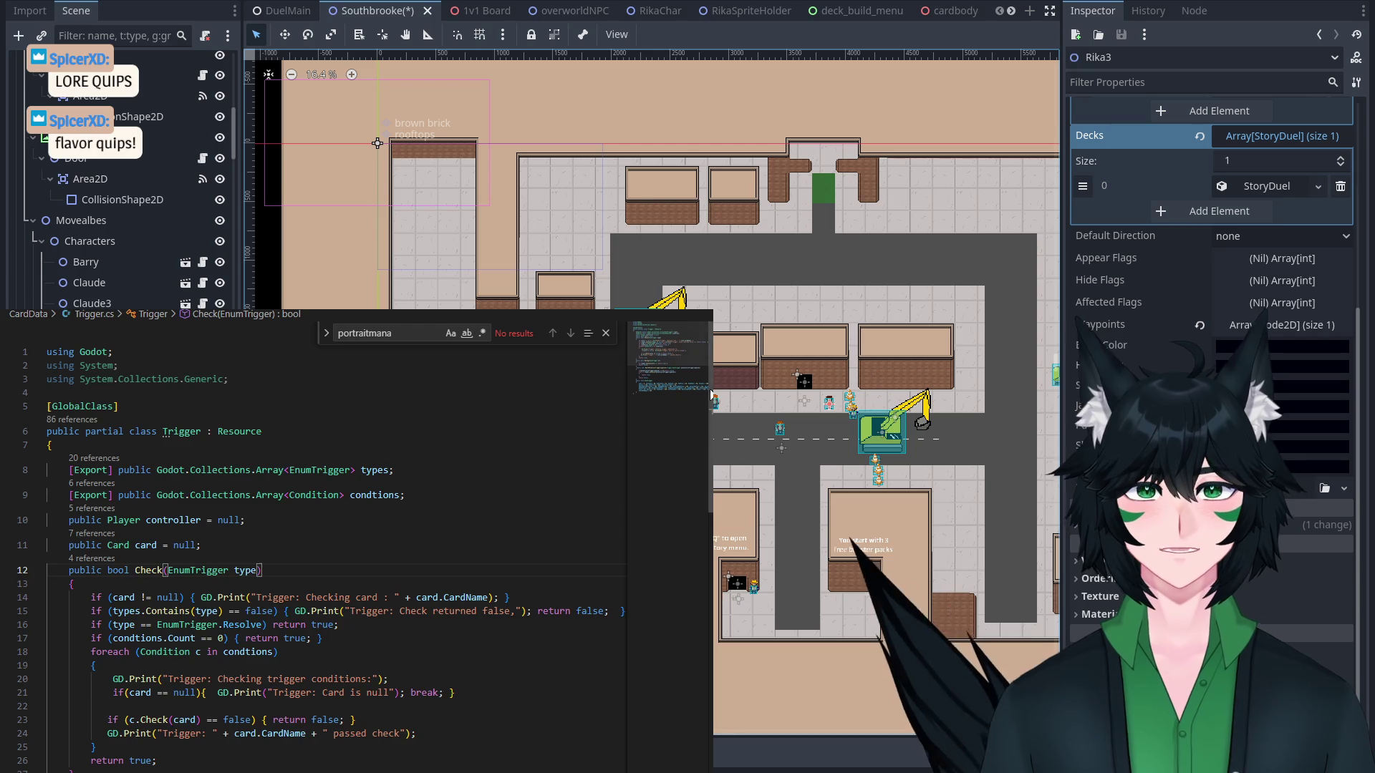
pyautogui.scroll(-8, 705, 438)
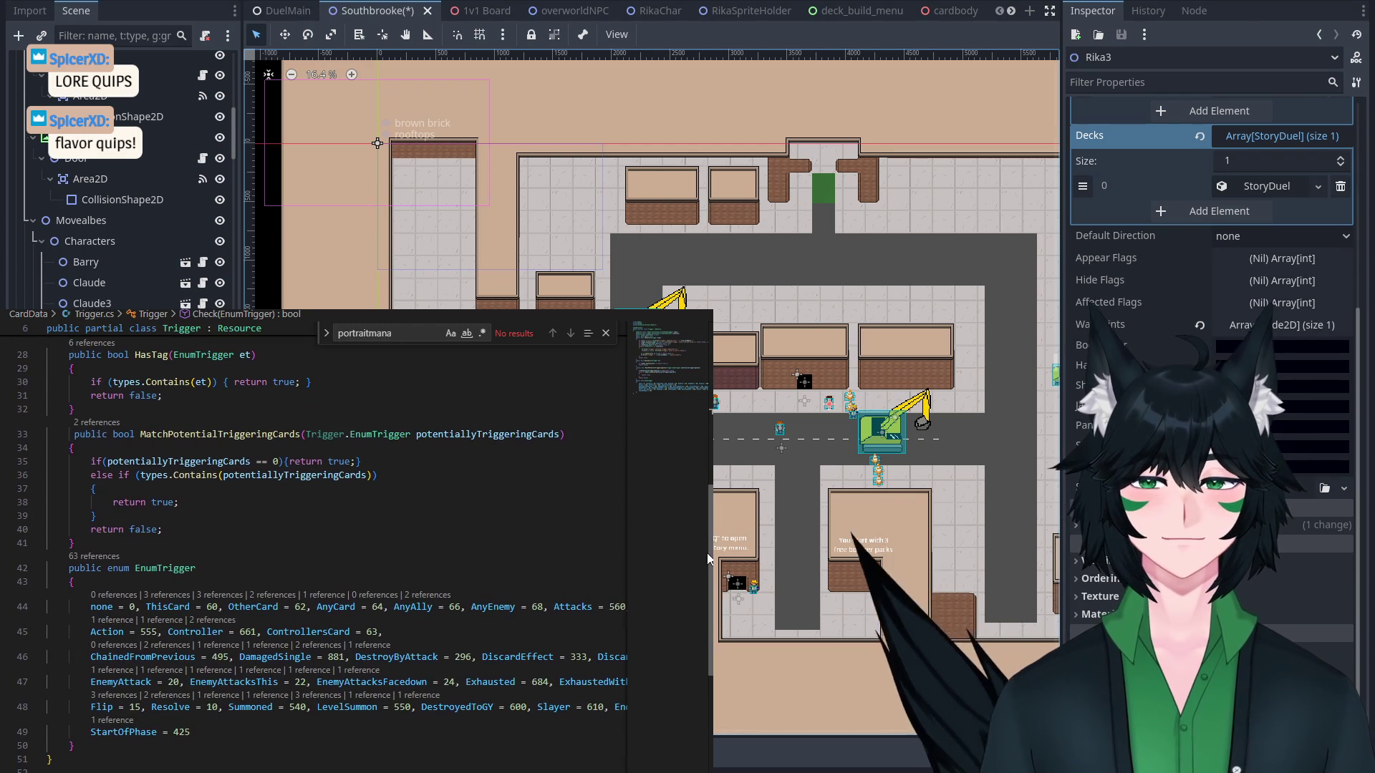
pyautogui.scroll(6, 706, 553)
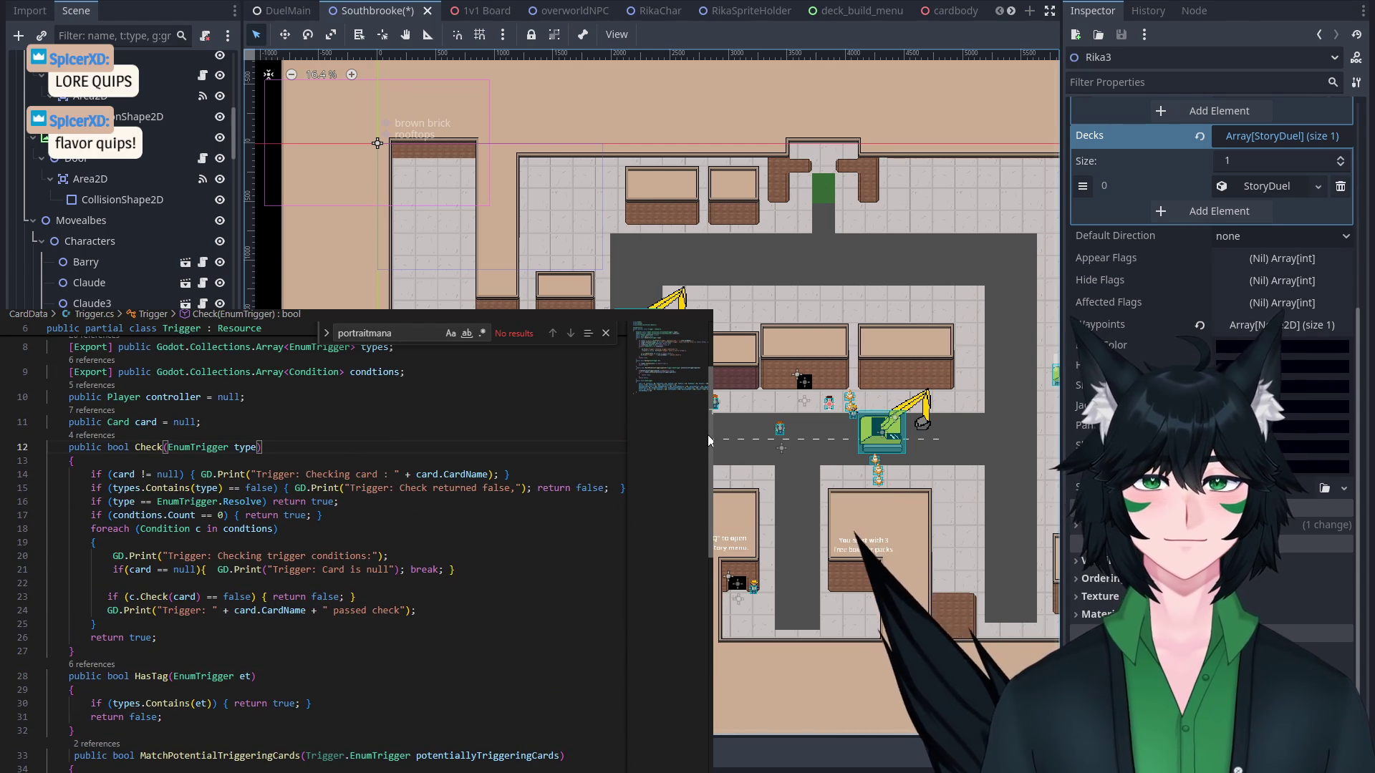
pyautogui.scroll(-3, 703, 472)
pyautogui.scroll(3, 702, 470)
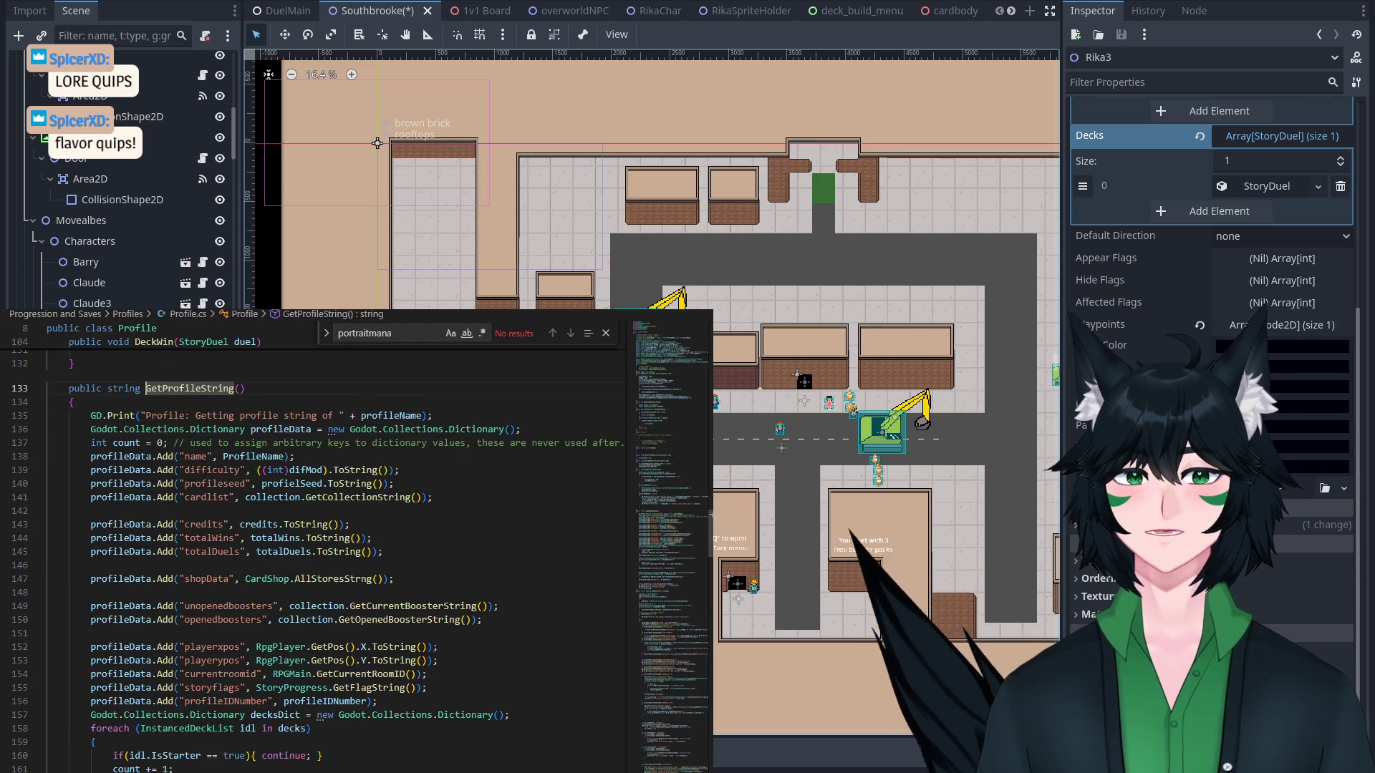
pyautogui.scroll(-20, 288, 547)
# Search the current file for 'cutscene', then 'new pro', stepping to the next match.
pyautogui.hotkey('ctrl', 'f')
pyautogui.write('cutscene')
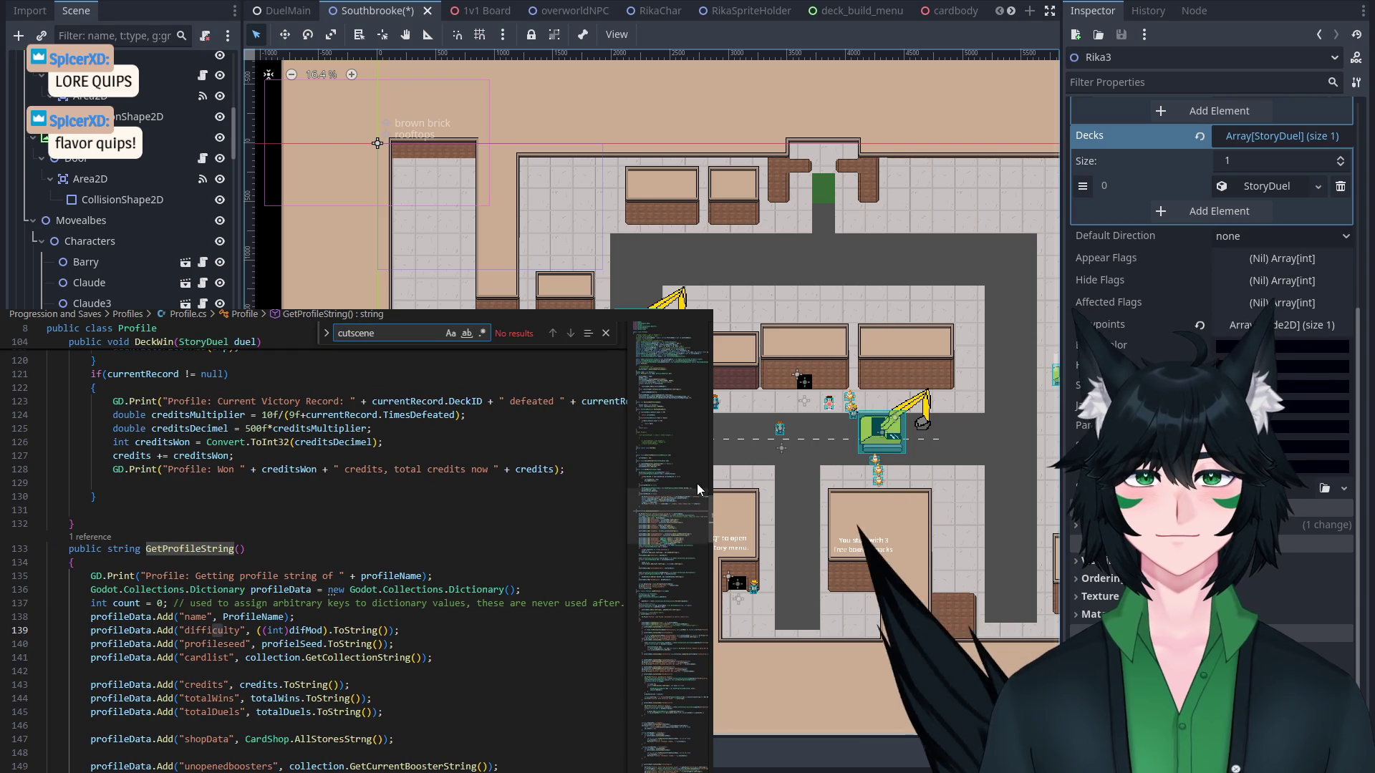
pyautogui.moveTo(665, 527)
pyautogui.mouseDown()
pyautogui.moveTo(667, 450)
pyautogui.moveTo(656, 472)
pyautogui.mouseUp()
pyautogui.hotkey('ctrl', 'a')
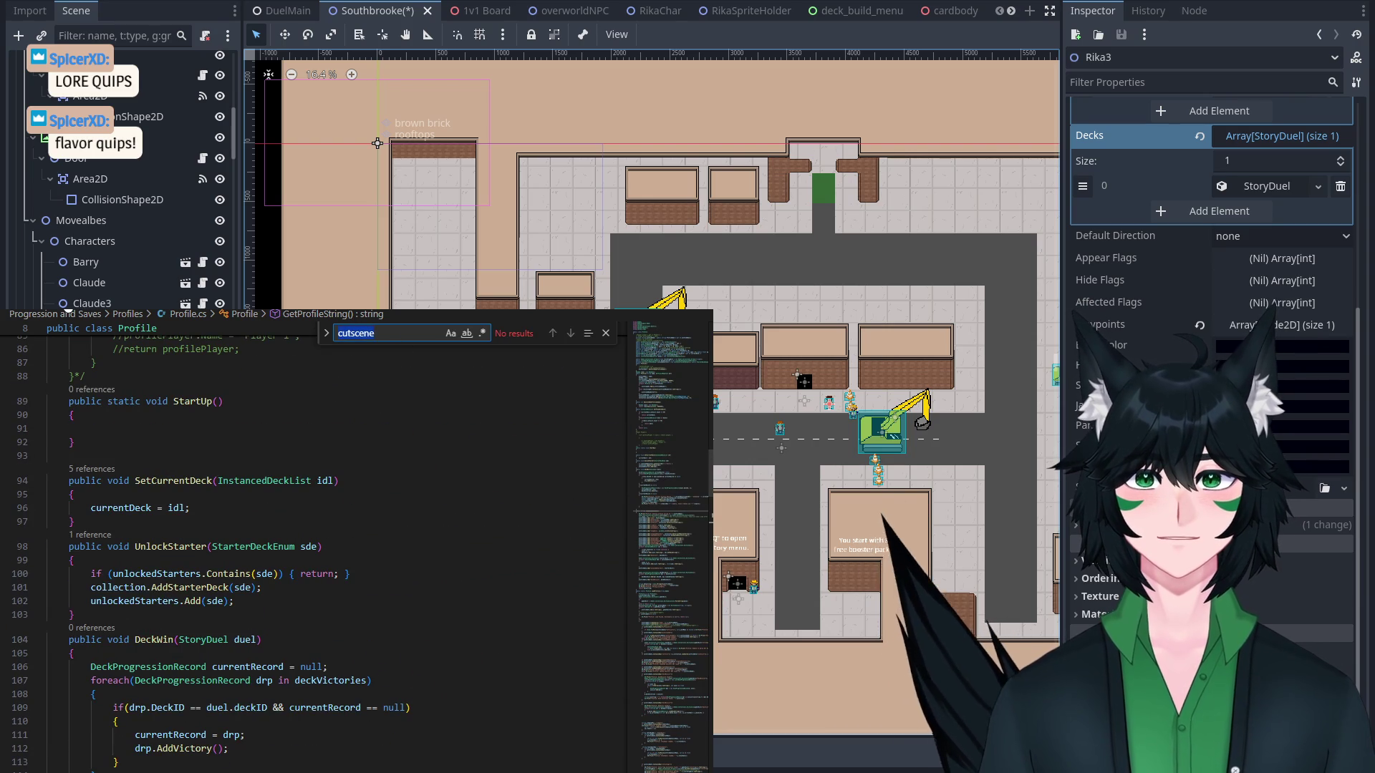
pyautogui.write('new pro')
pyautogui.scroll(-8, 571, 352)
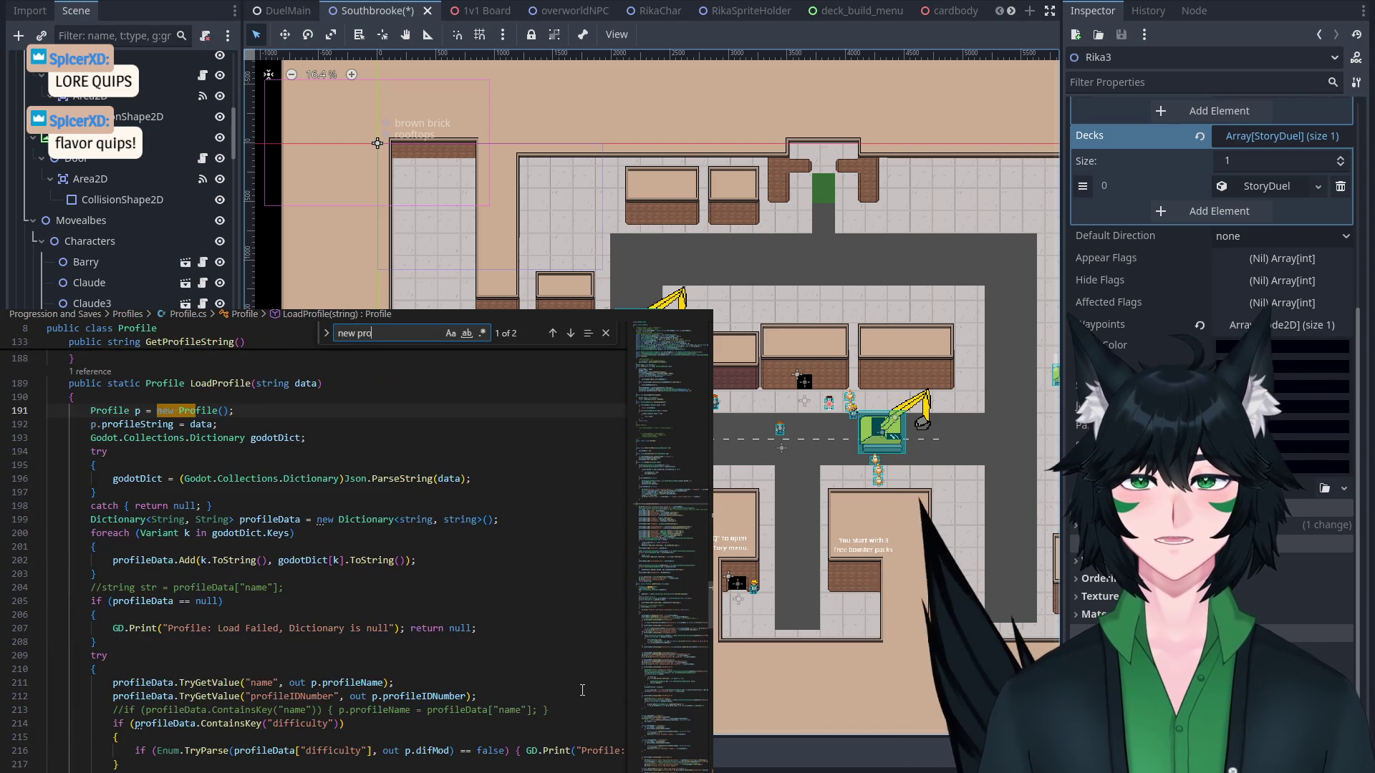
pyautogui.click(567, 334)
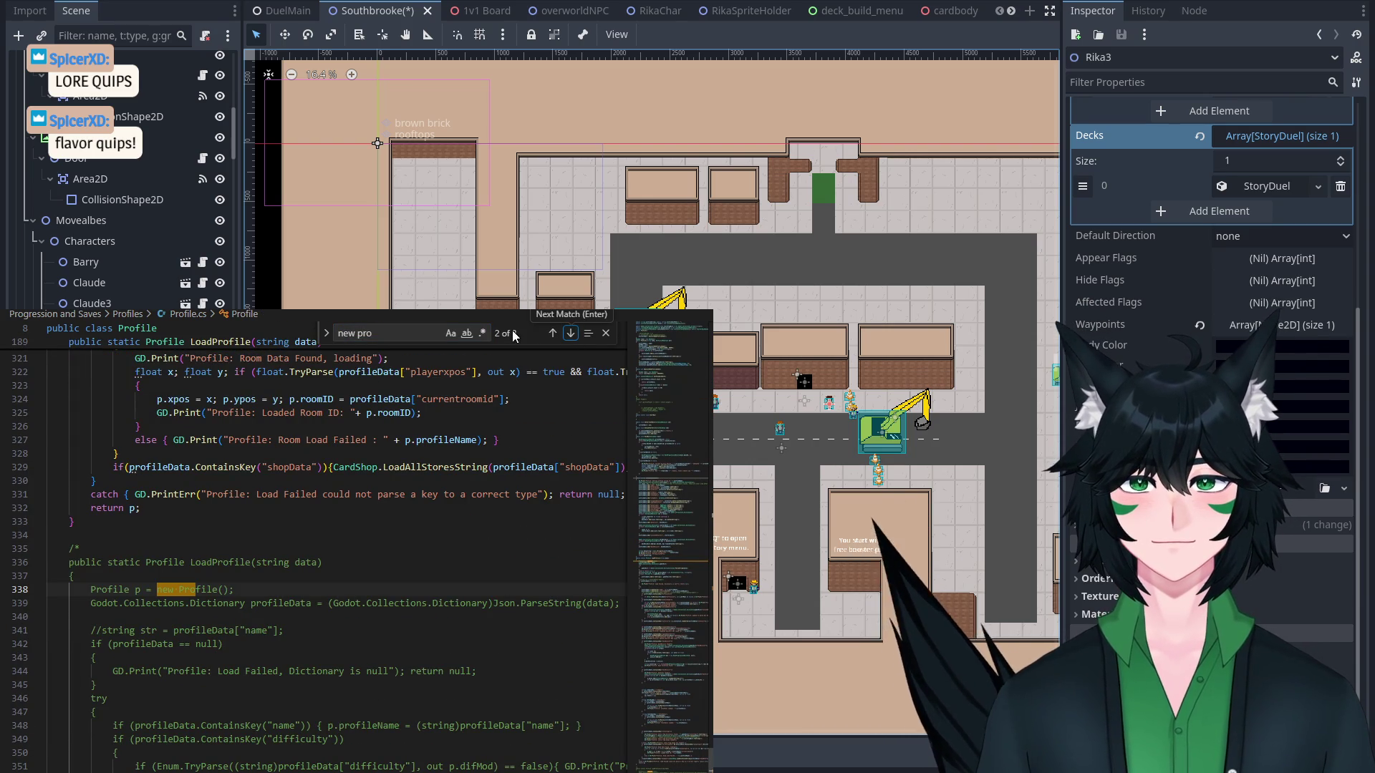
pyautogui.scroll(5, 358, 501)
# Search all files for 'new pro' and open ProfileSelectMenu.cs from the results.
pyautogui.hotkey('ctrl', 'shift', 'f')
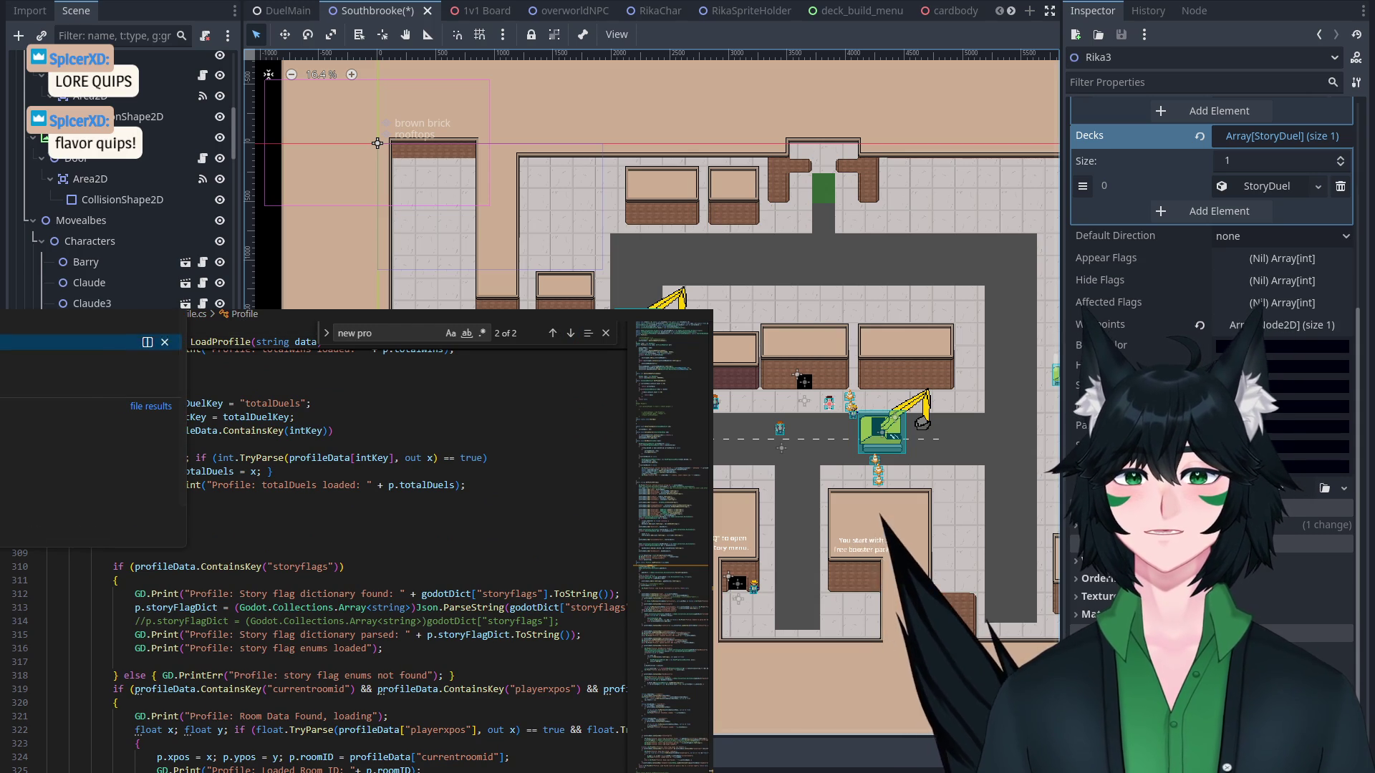
pyautogui.press('Return')
pyautogui.write('nerw pro')
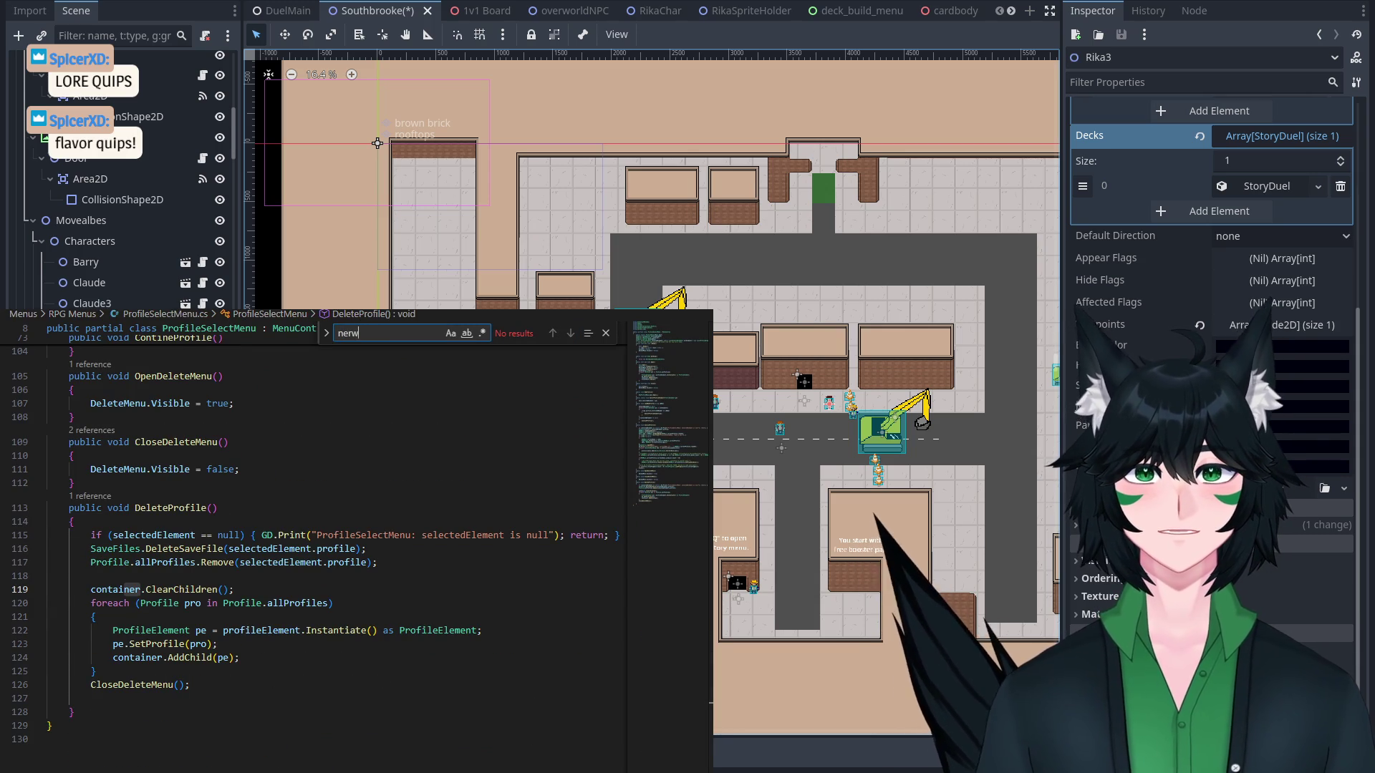
# Open NewProfileMenu.cs via Go to Definition and widen the code editor window.
pyautogui.press('BackSpace')
pyautogui.press('BackSpace')
pyautogui.write('wpro')
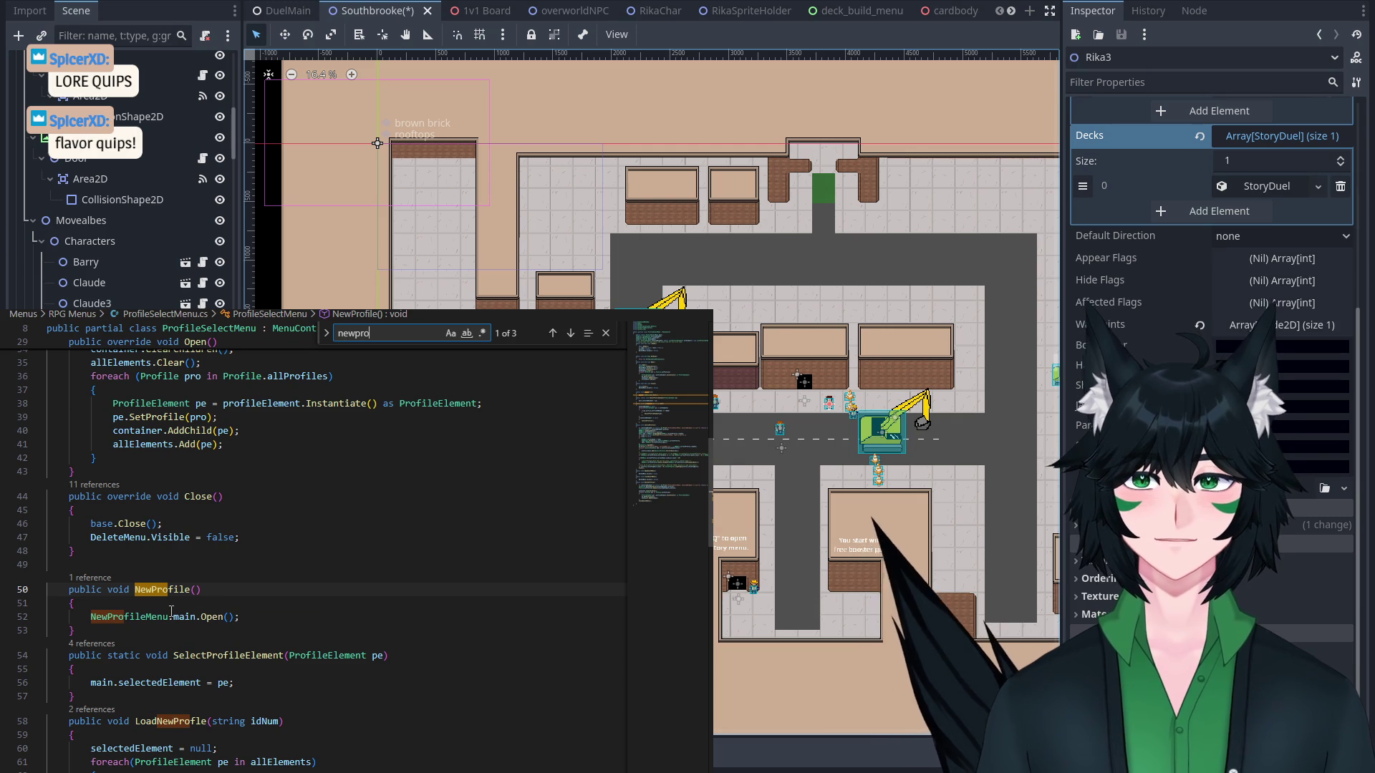
pyautogui.rightClick(171, 611)
pyautogui.click(185, 487)
pyautogui.hotkey('alt', 'Left')
pyautogui.scroll(-7, 322, 516)
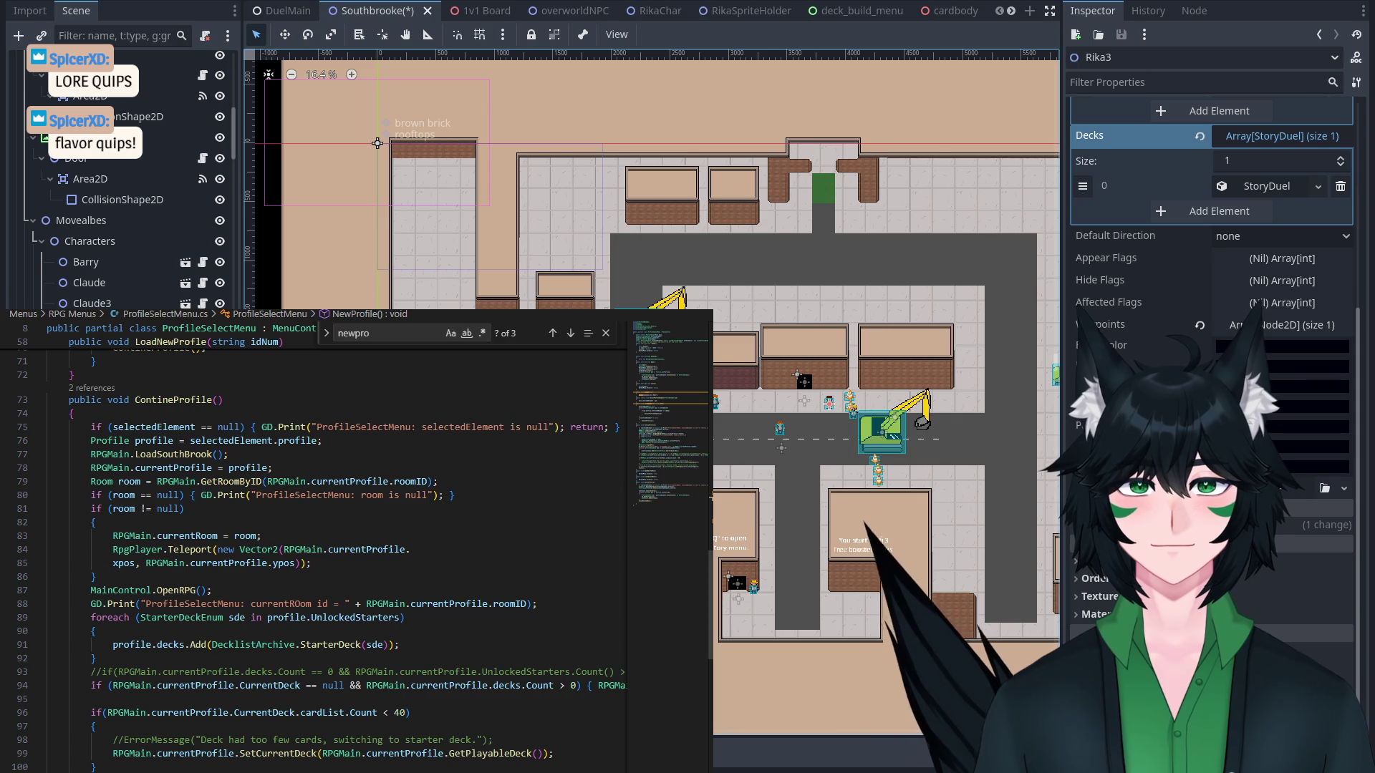
pyautogui.moveTo(711, 503); pyautogui.dragTo(895, 498)
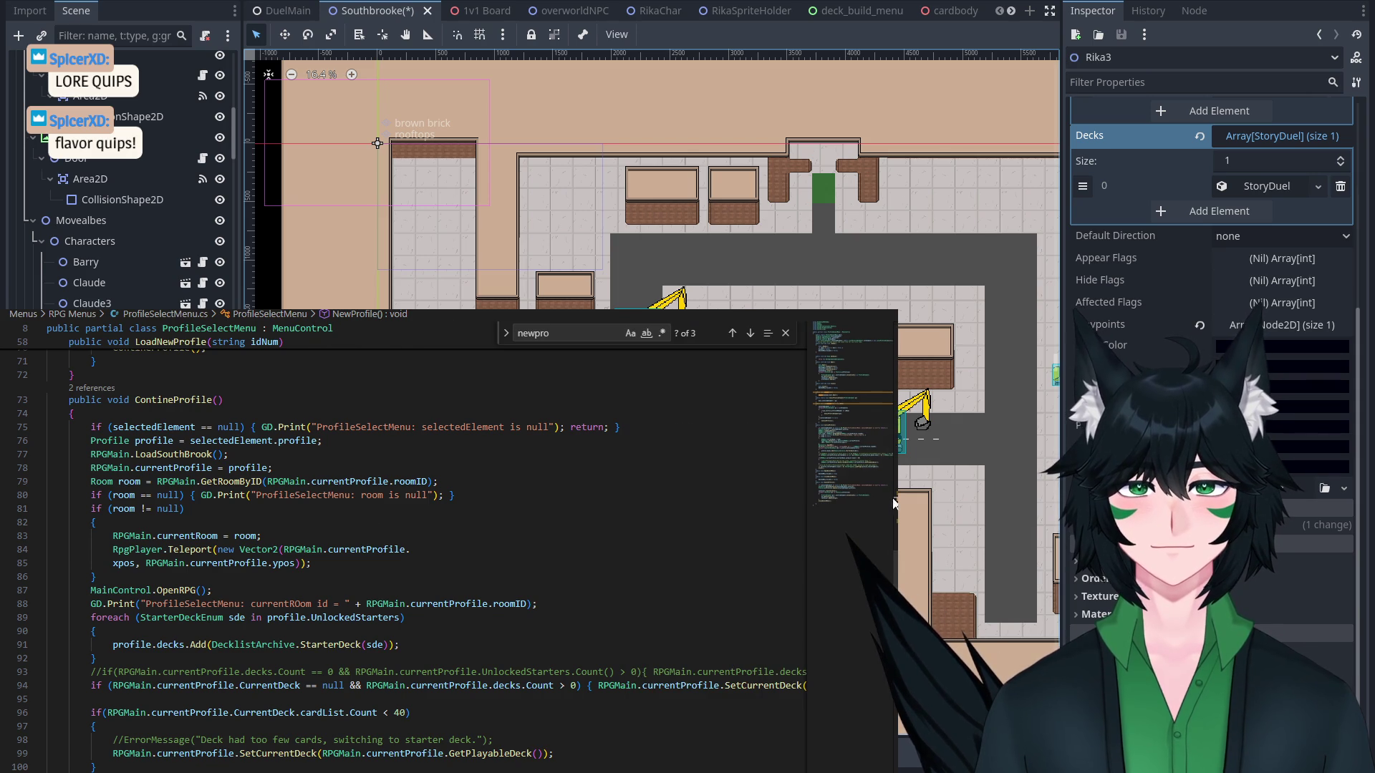
pyautogui.hotkey('alt', 'Right')
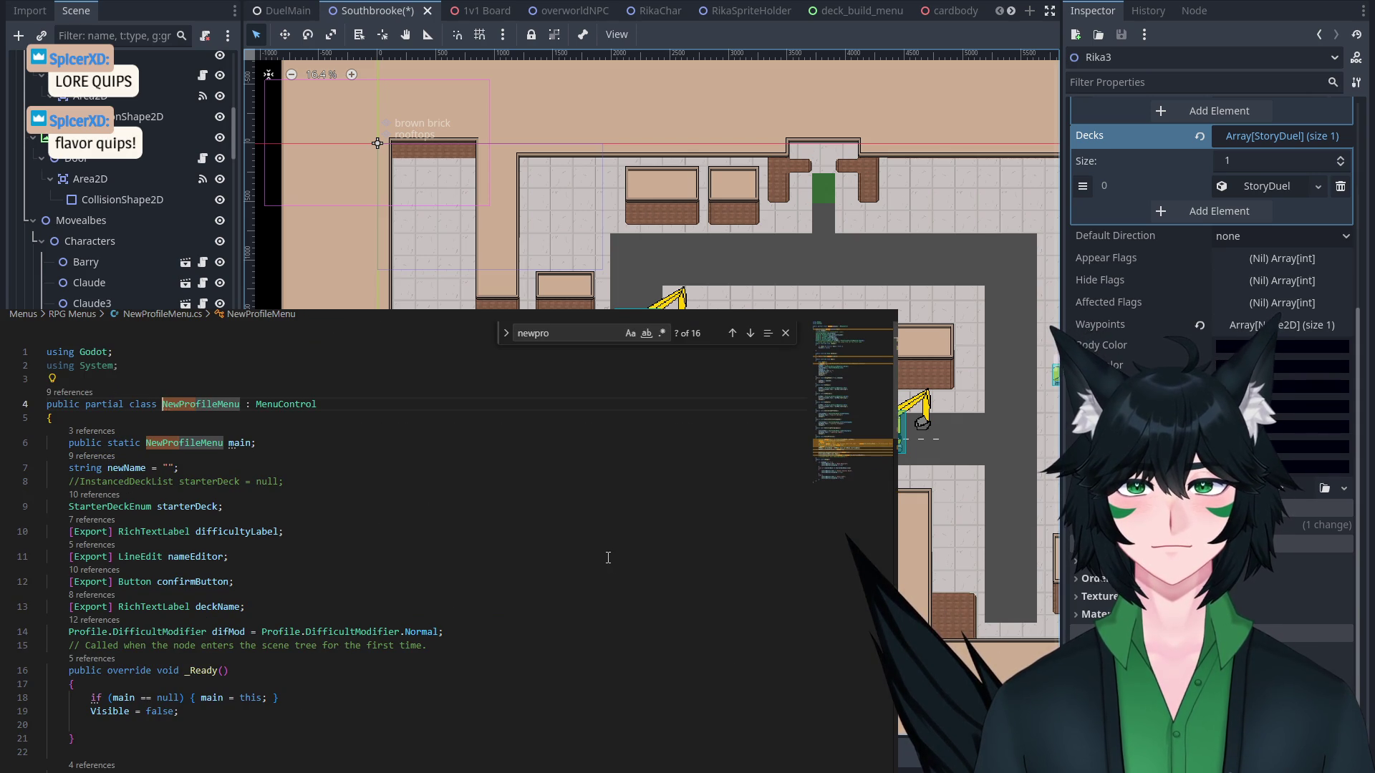
# Uncomment CinematicMenu.main.OpeningCinematic() on line 95 and save the file.
pyautogui.scroll(-5, 608, 558)
pyautogui.scroll(-18, 608, 557)
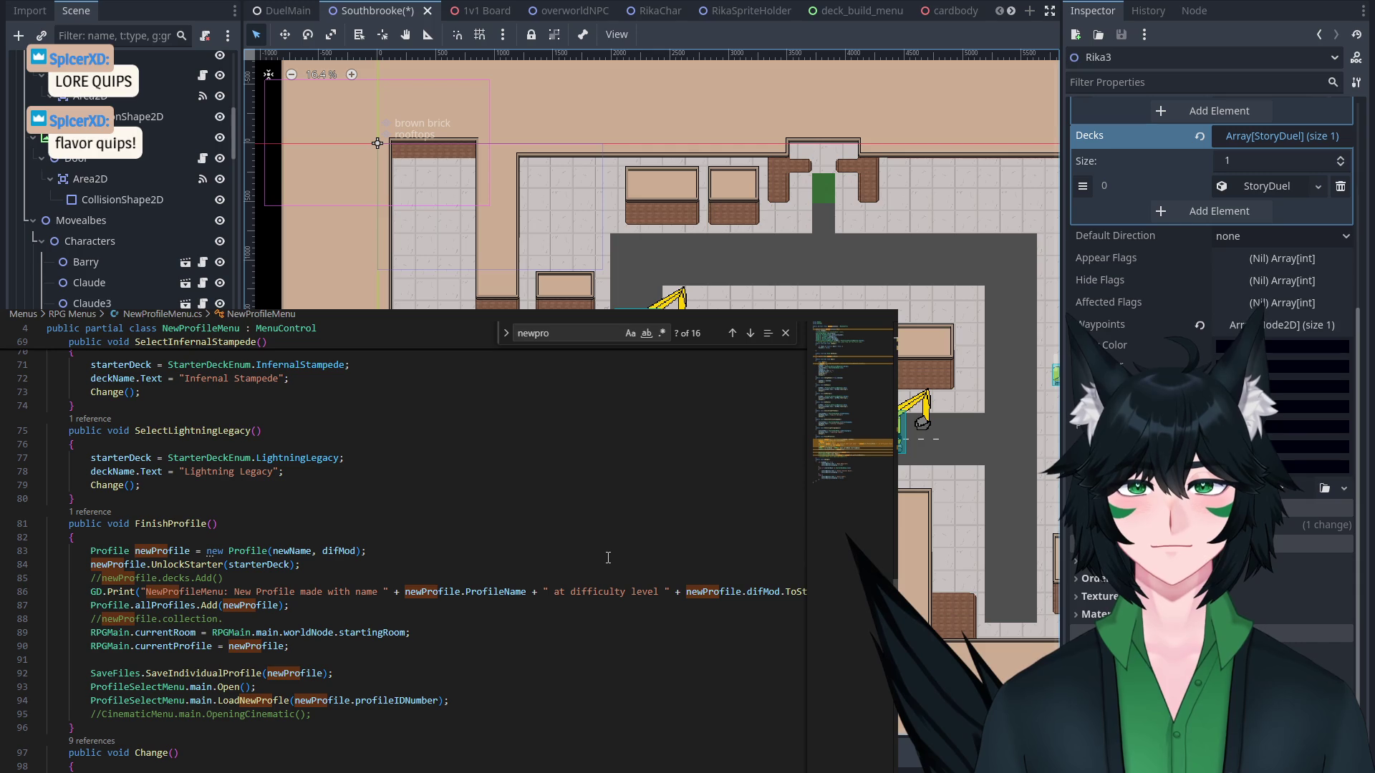
pyautogui.scroll(-2, 360, 585)
pyautogui.click(109, 642)
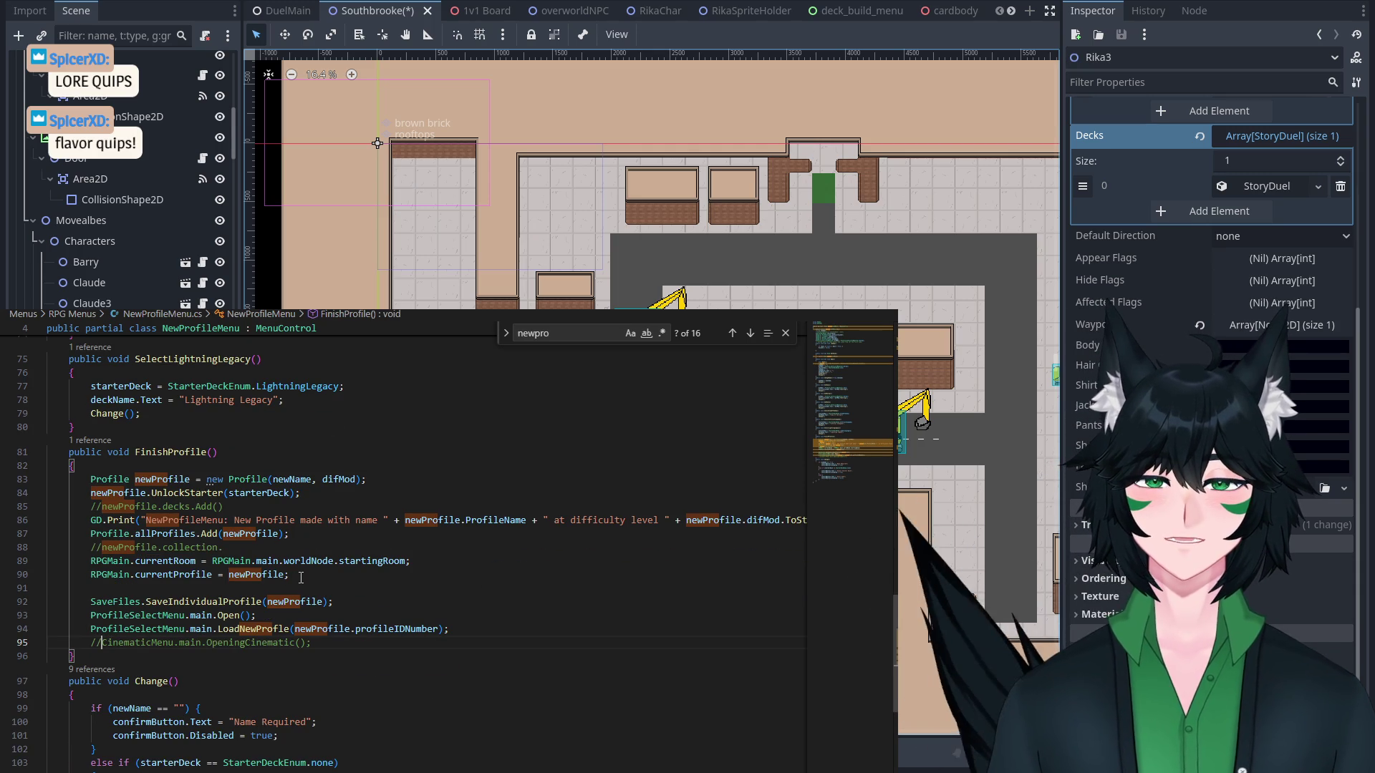
pyautogui.press('BackSpace')
pyautogui.press('BackSpace')
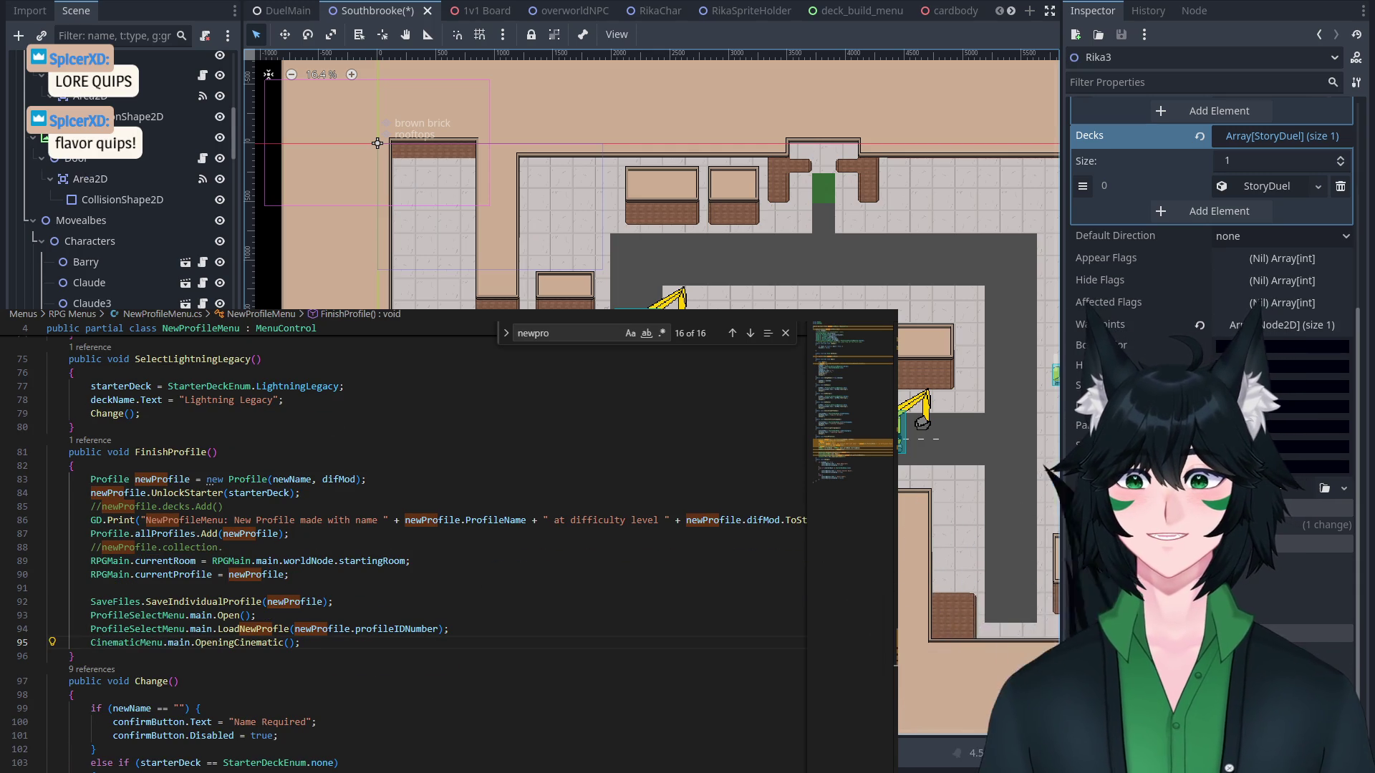
pyautogui.hotkey('ctrl', 's')
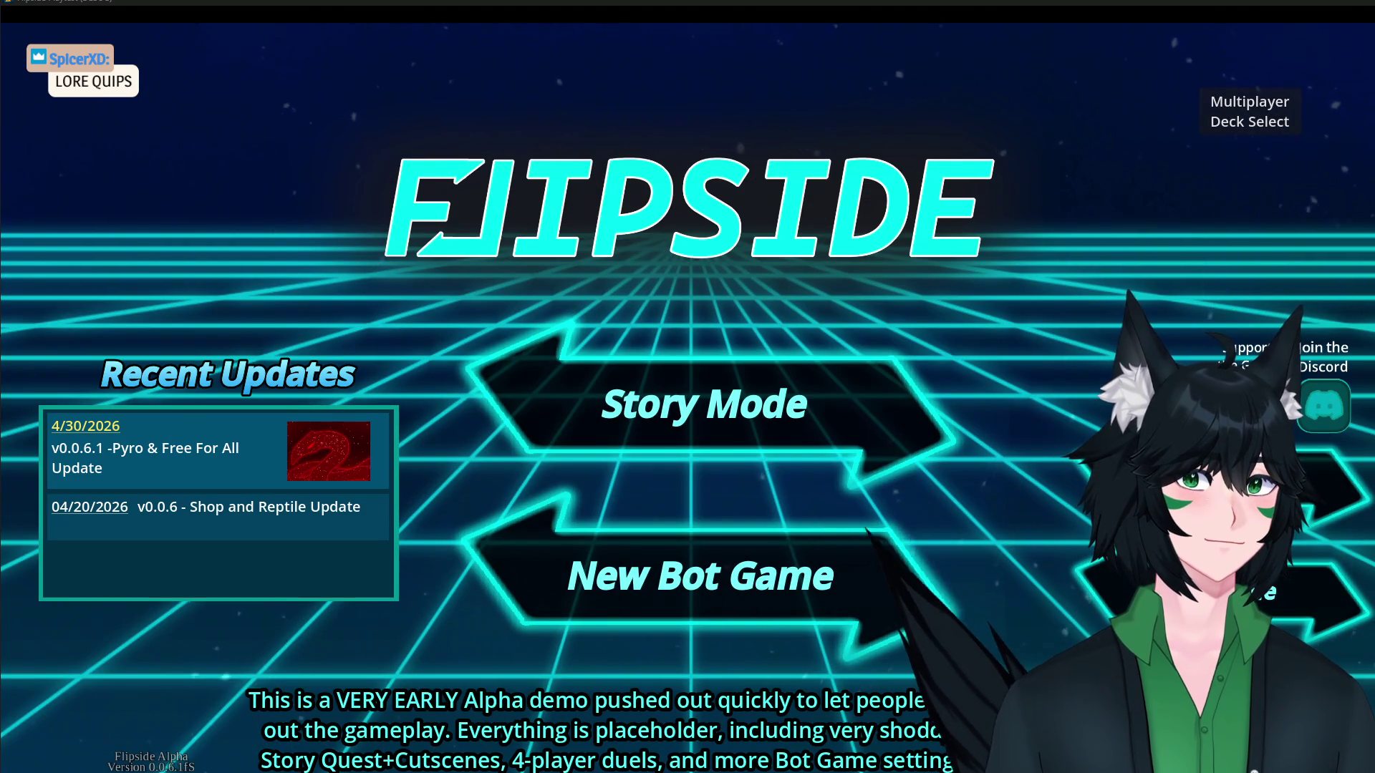
# From Story Mode, create profile 'zaddsd' with the Army of the Sea deck and start the game.
pyautogui.click(800, 550)
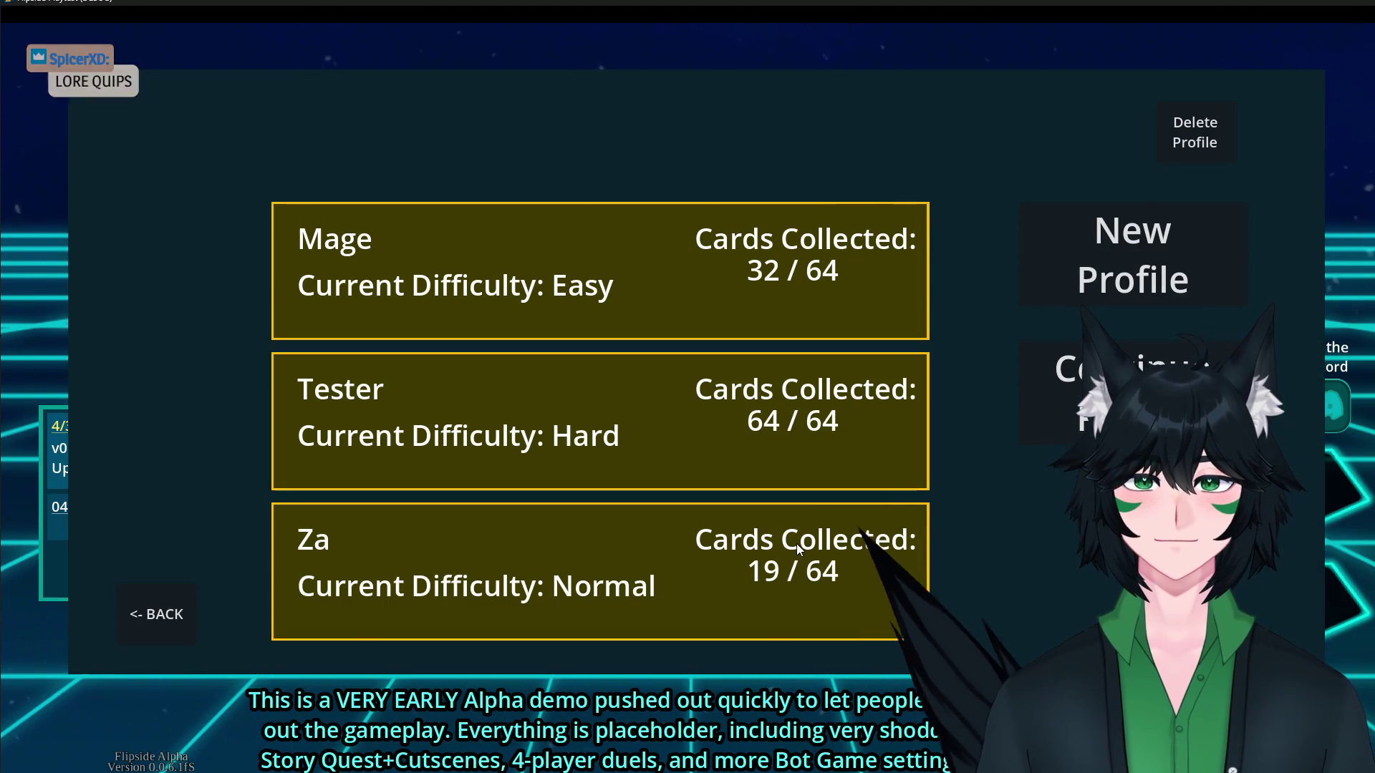
pyautogui.click(1180, 148)
pyautogui.click(1020, 154)
pyautogui.click(1048, 237)
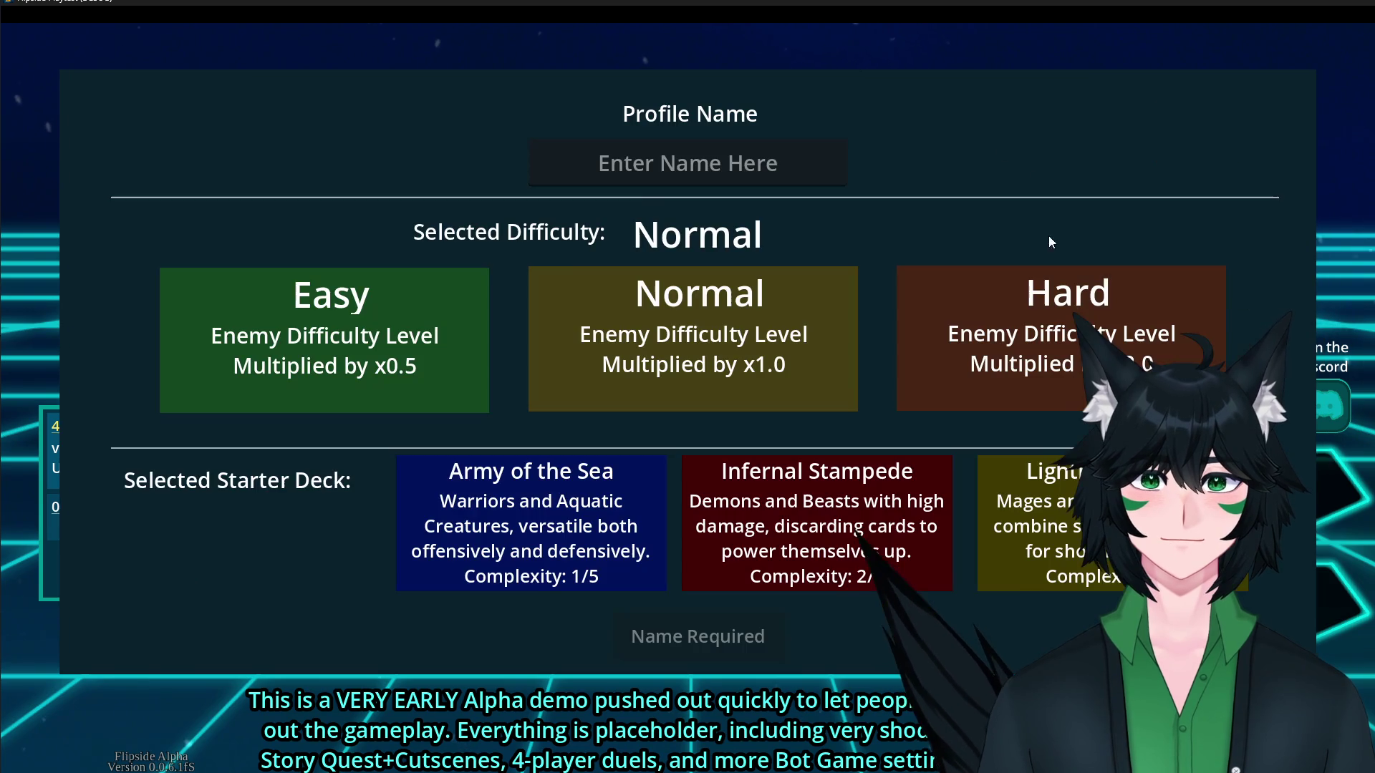
pyautogui.click(700, 157)
pyautogui.write('zaddsd')
pyautogui.click(552, 470)
pyautogui.click(666, 635)
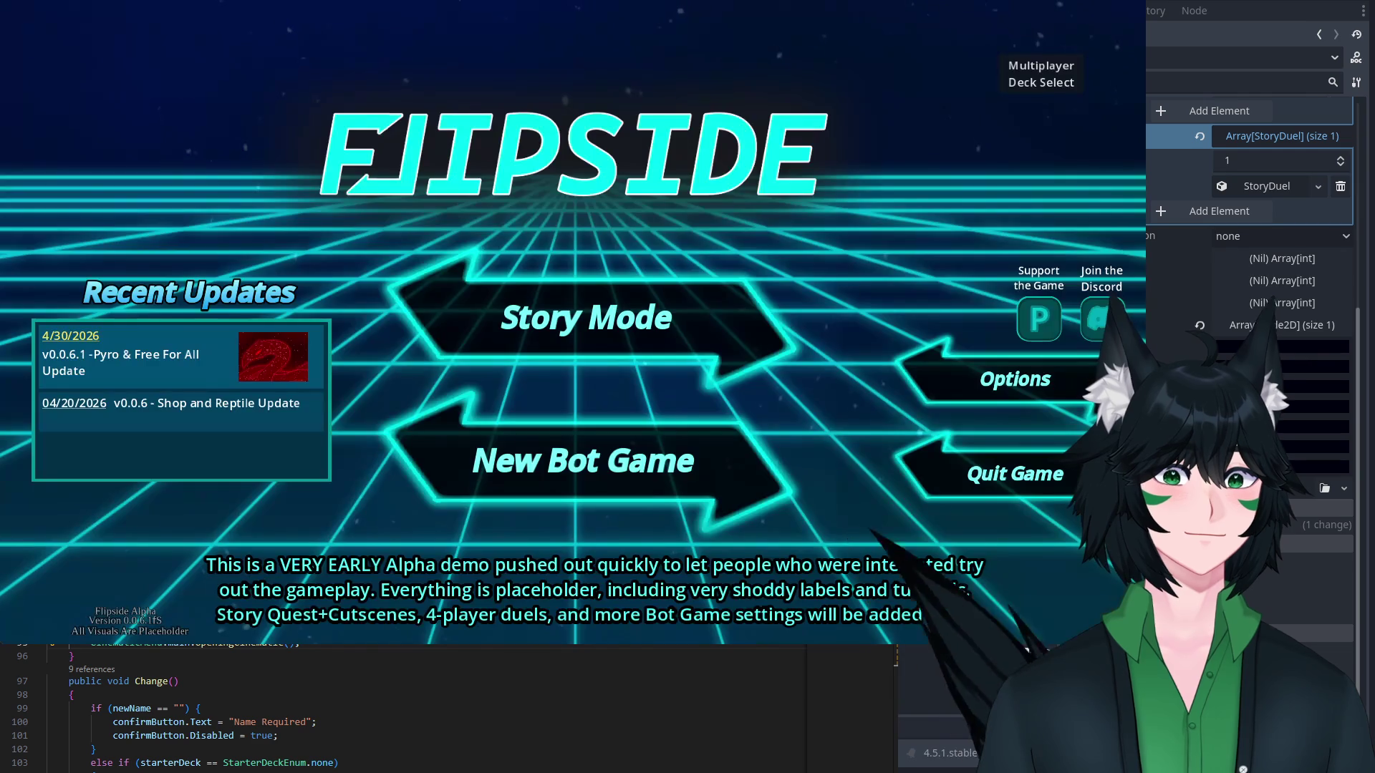
# Delete the last save profile in the Story Mode profile list.
pyautogui.click(517, 343)
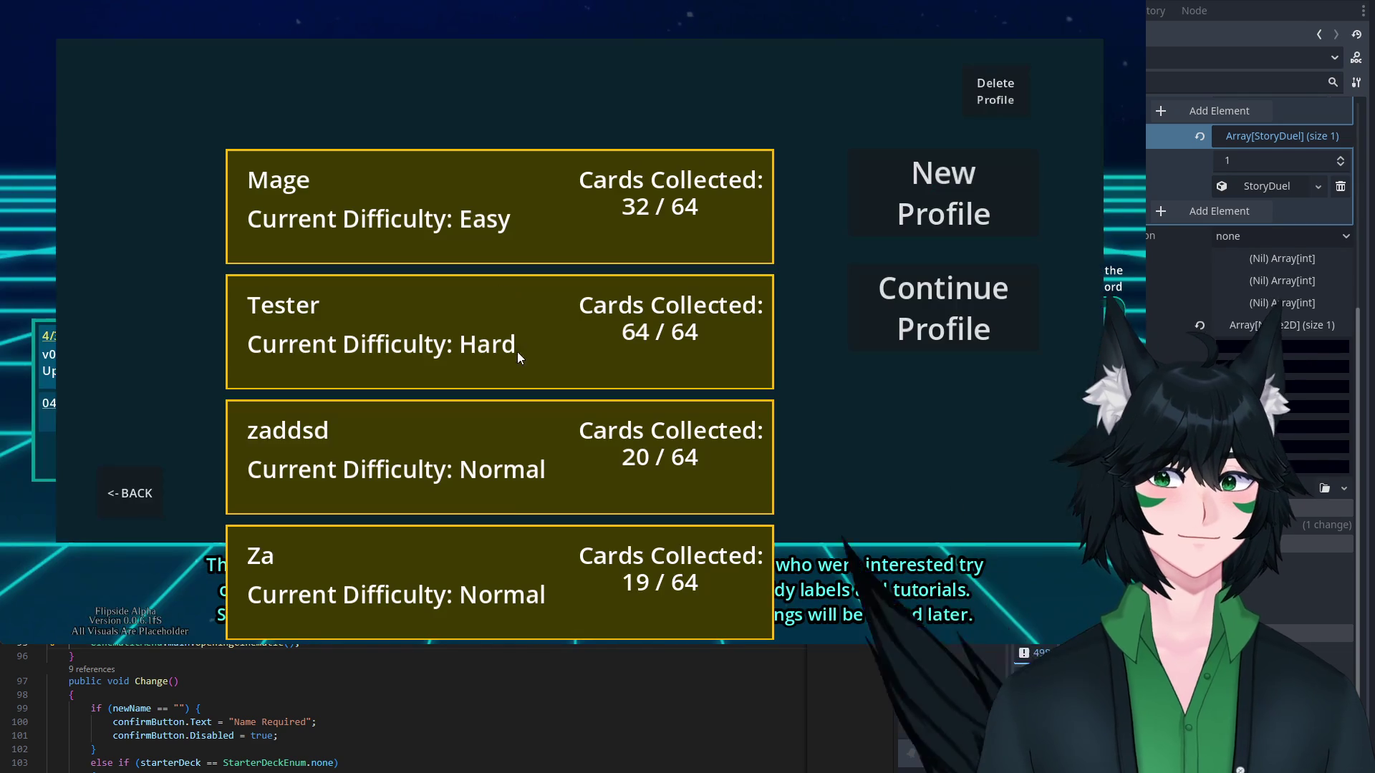
pyautogui.click(1001, 104)
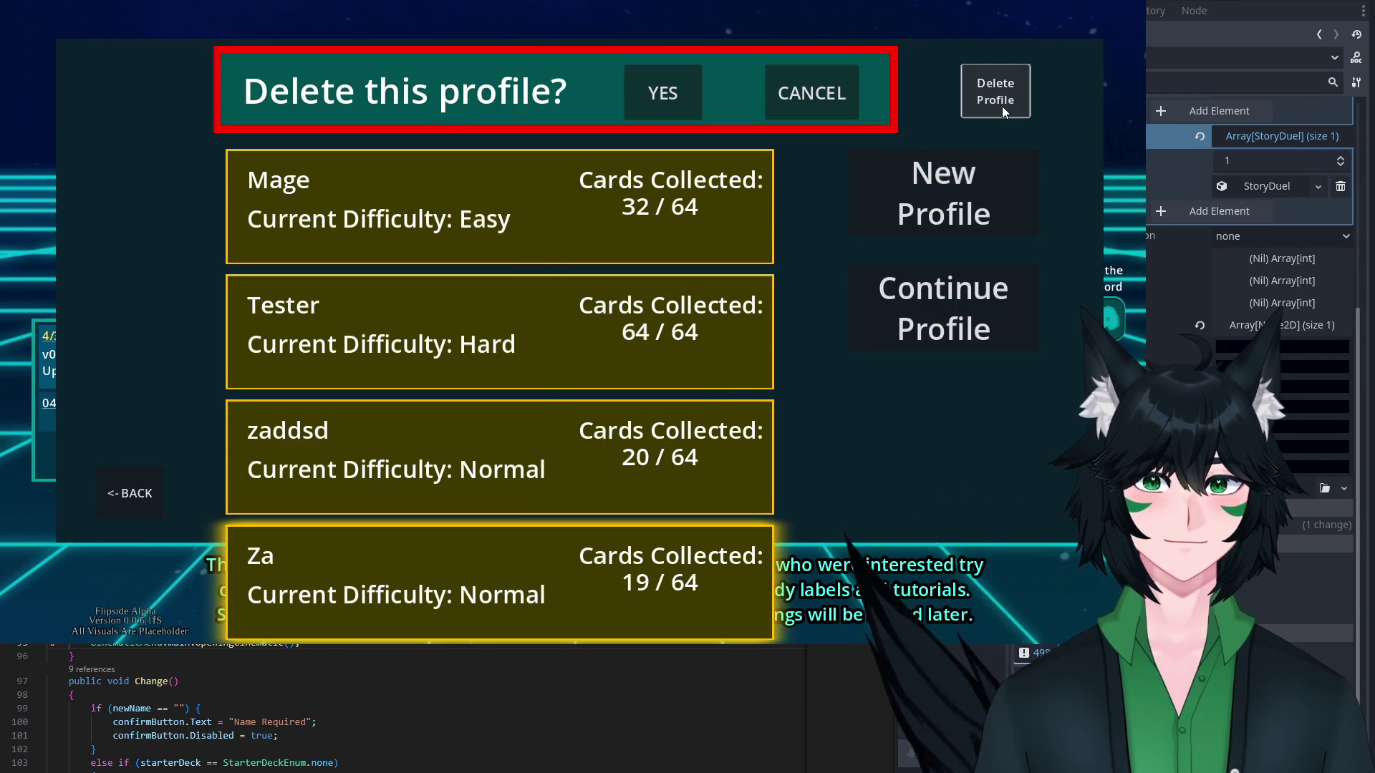
pyautogui.click(662, 93)
# Create profile 'zzdszd' with the Army of the Sea starter deck and start the game.
pyautogui.click(887, 175)
pyautogui.write('zzdszd')
pyautogui.click(442, 416)
pyautogui.click(580, 511)
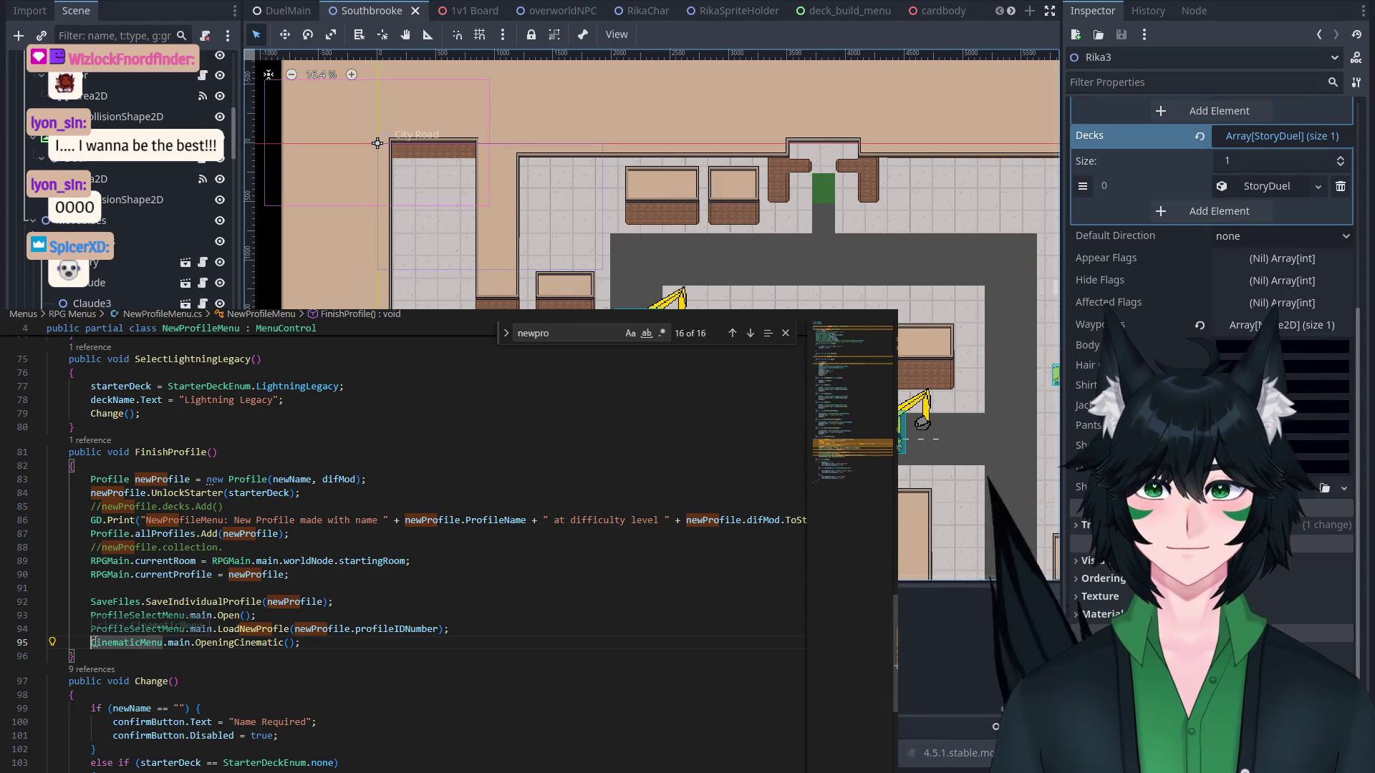
# Add // before CinematicMenu.main.OpeningCinematic(); and select the rooftops tile layer.
pyautogui.press('Home')
pyautogui.write('//')
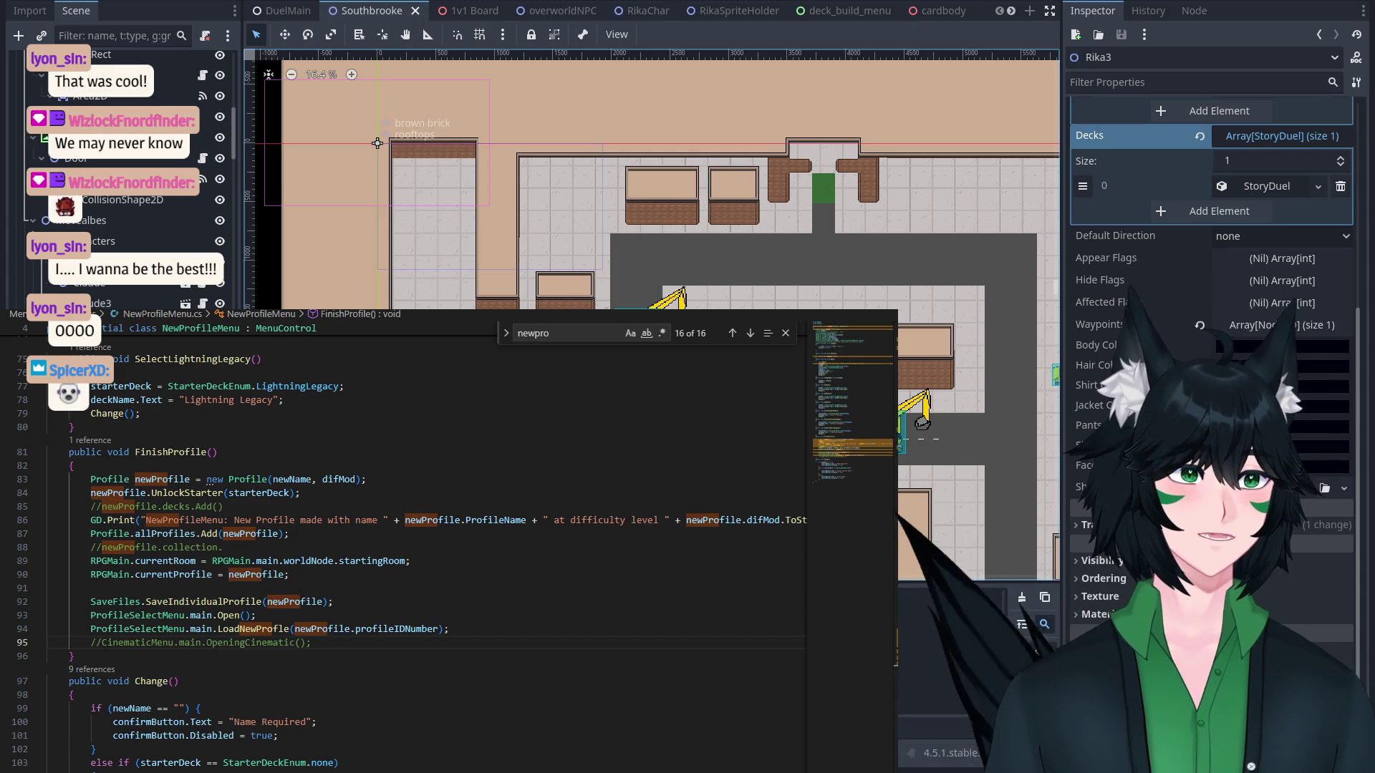
pyautogui.click(377, 143)
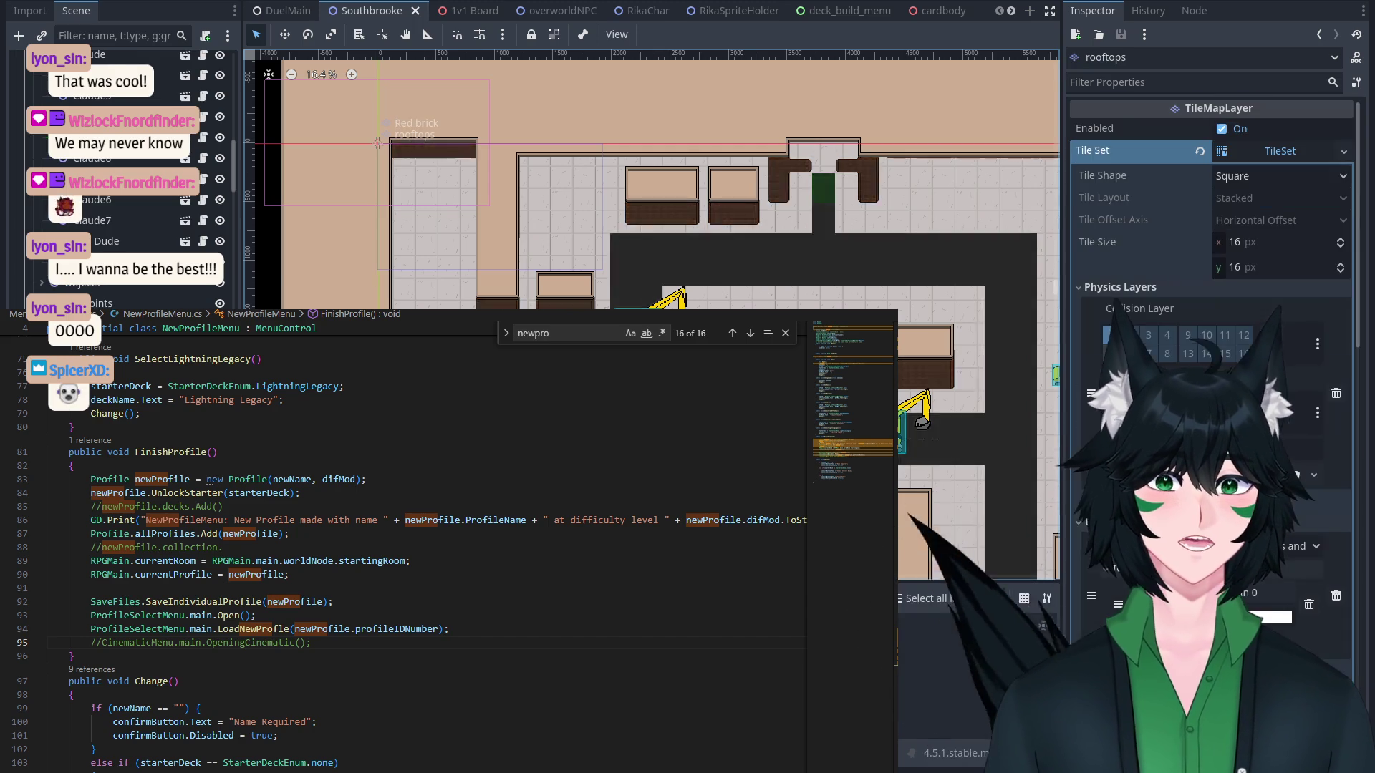
# Select the root ColorRect node in the Scene dock.
pyautogui.scroll(-2, 377, 144)
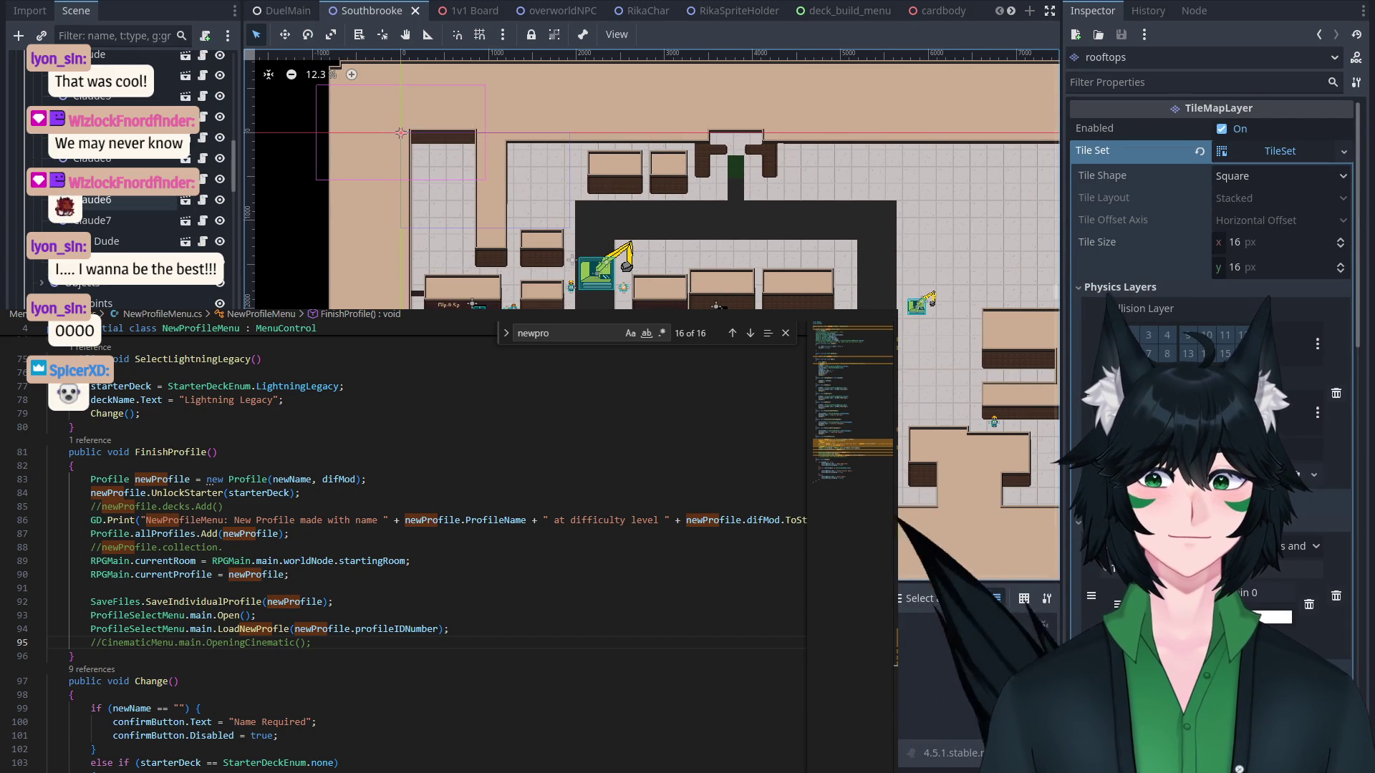
pyautogui.scroll(5, 123, 100)
pyautogui.doubleClick(122, 83)
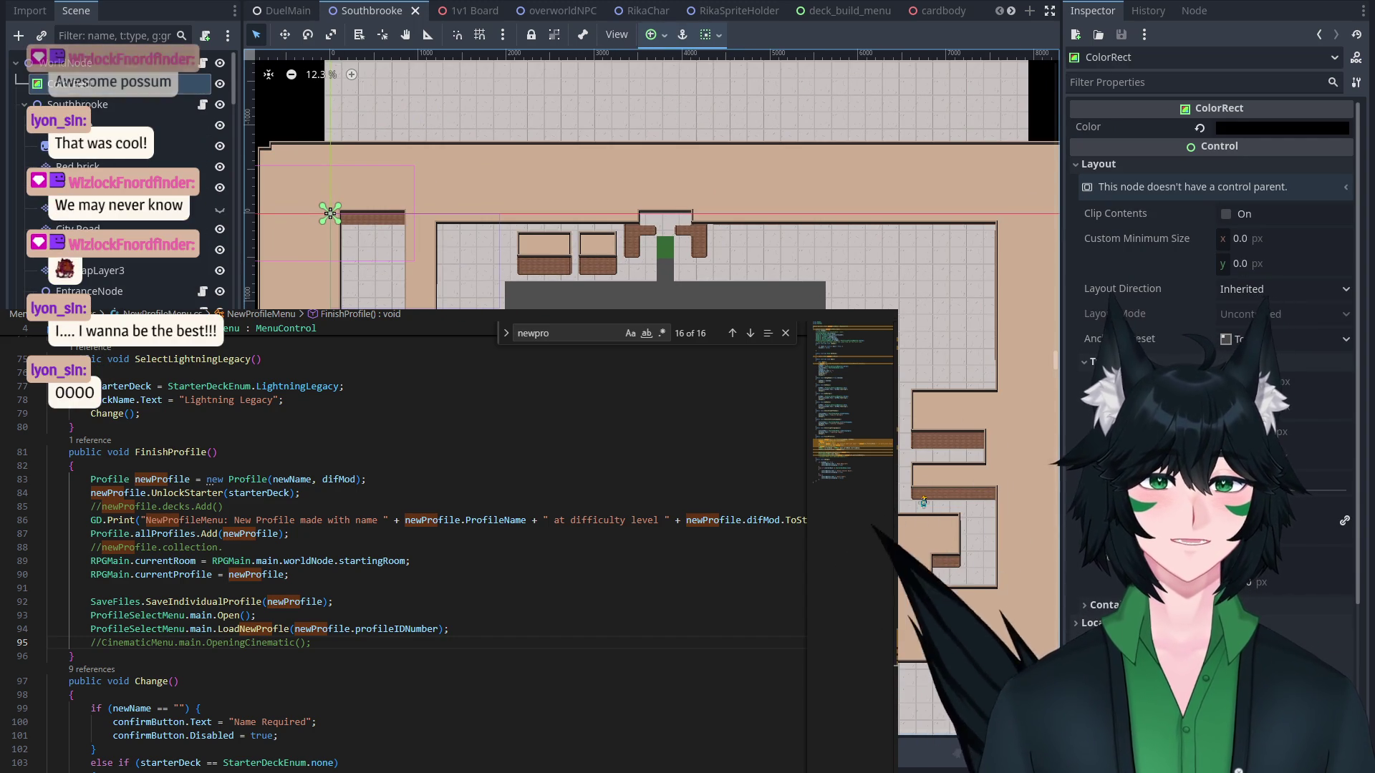
# Zoom in and out over the Southbrooke map and pan the town up into view.
pyautogui.hotkey('alt', 'Tab')
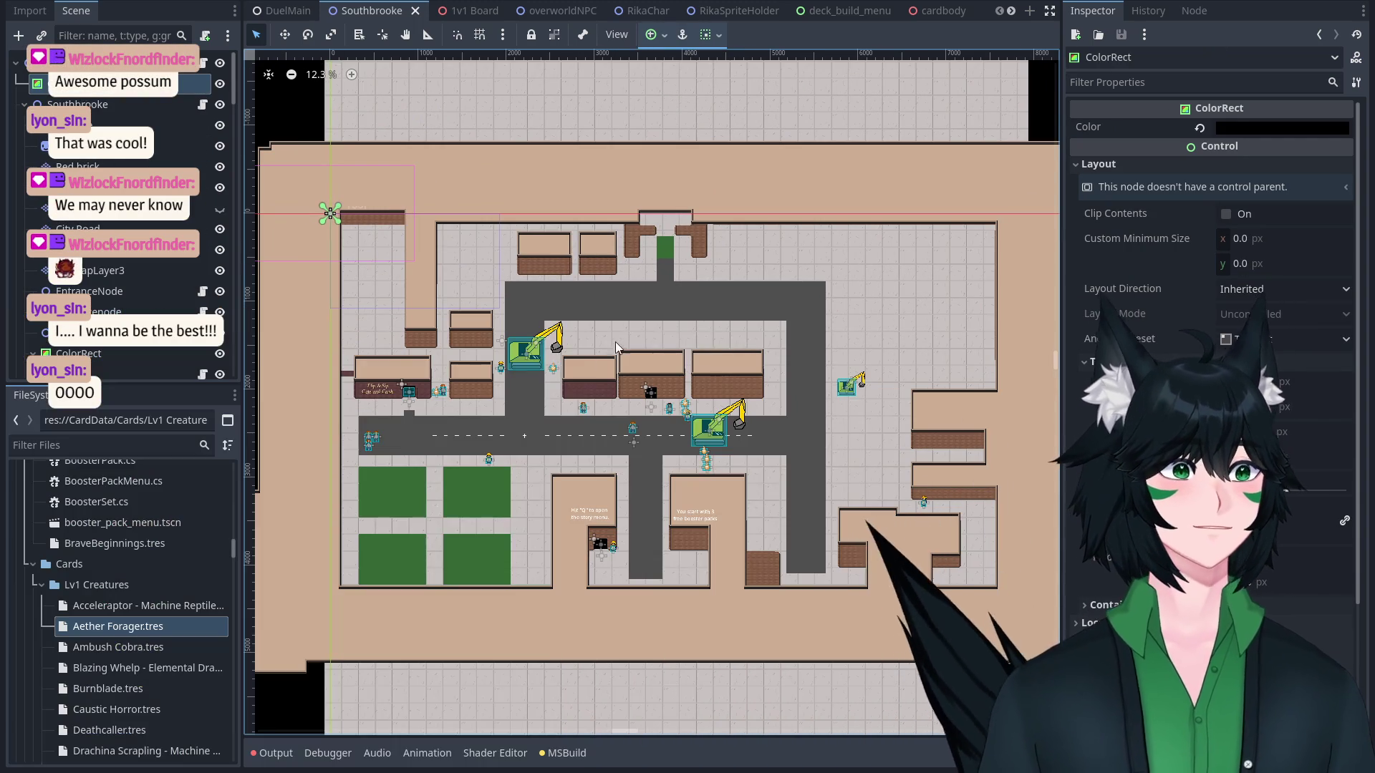
pyautogui.scroll(2, 541, 439)
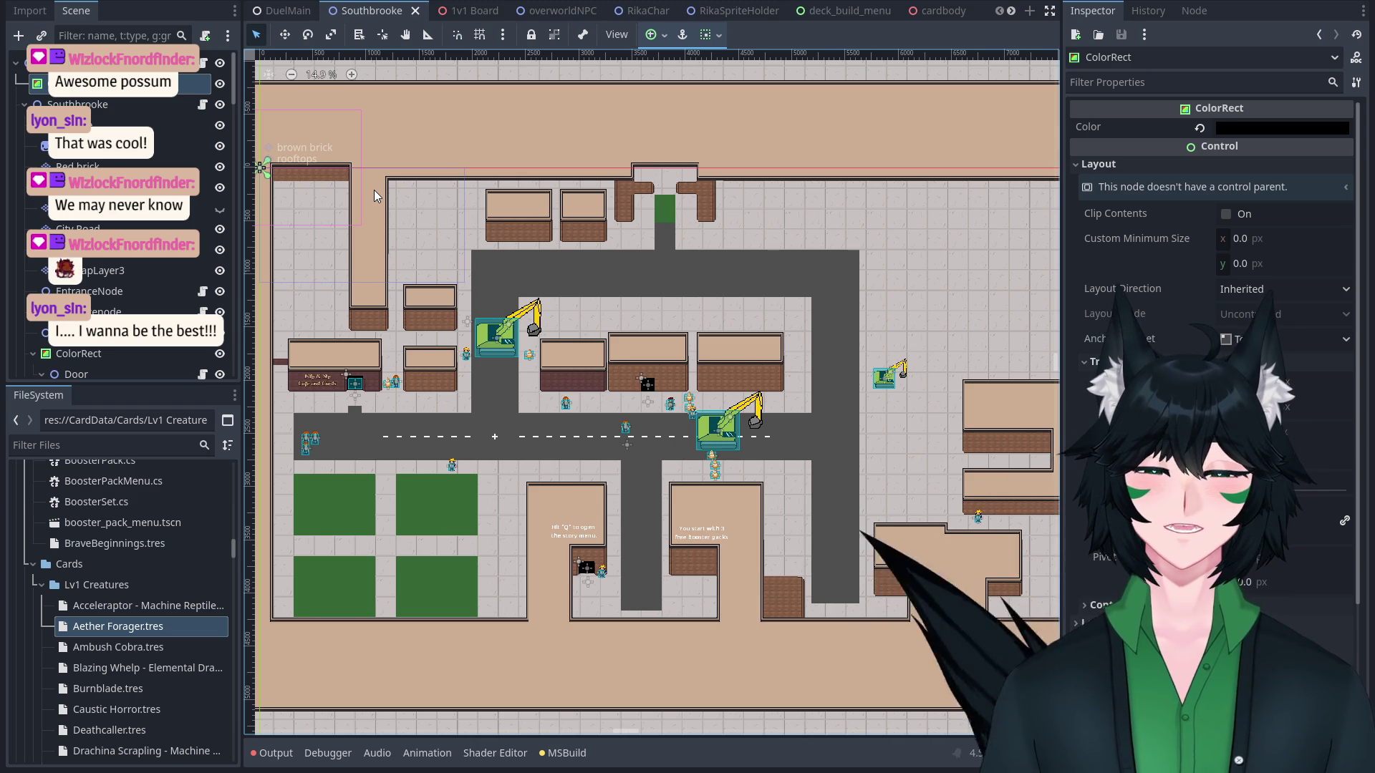
pyautogui.scroll(-2, 433, 255)
pyautogui.scroll(2, 488, 330)
pyautogui.scroll(-1, 634, 292)
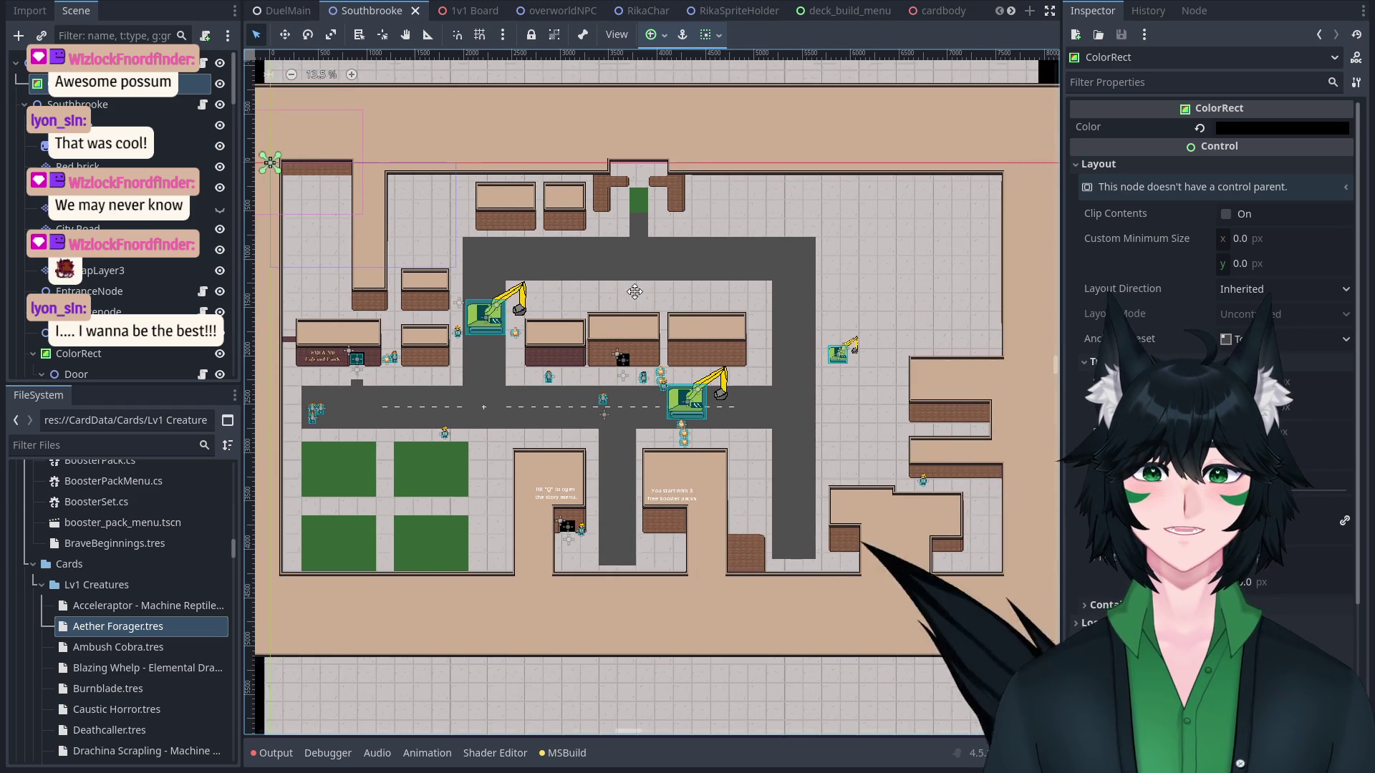
pyautogui.scroll(1, 282, 164)
pyautogui.scroll(-1, 542, 432)
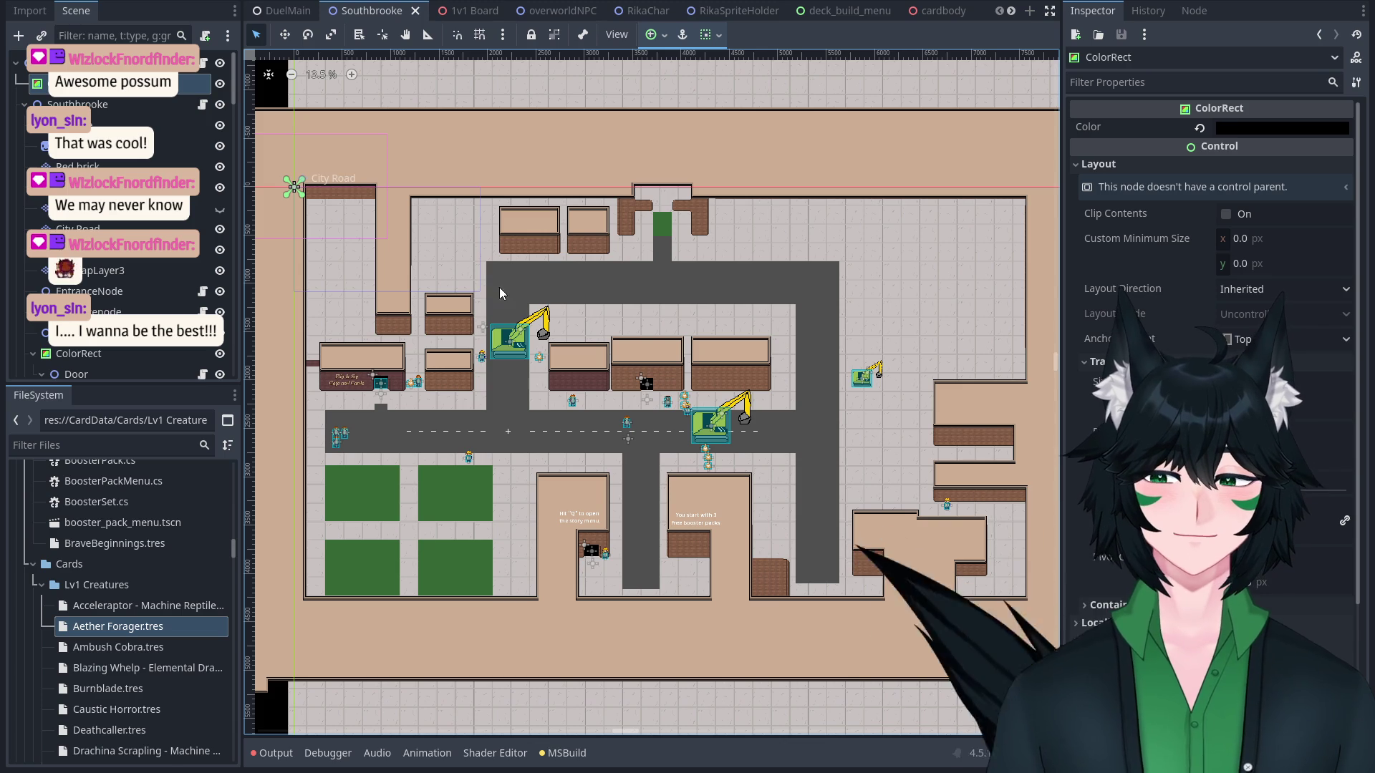
pyautogui.scroll(-2, 404, 283)
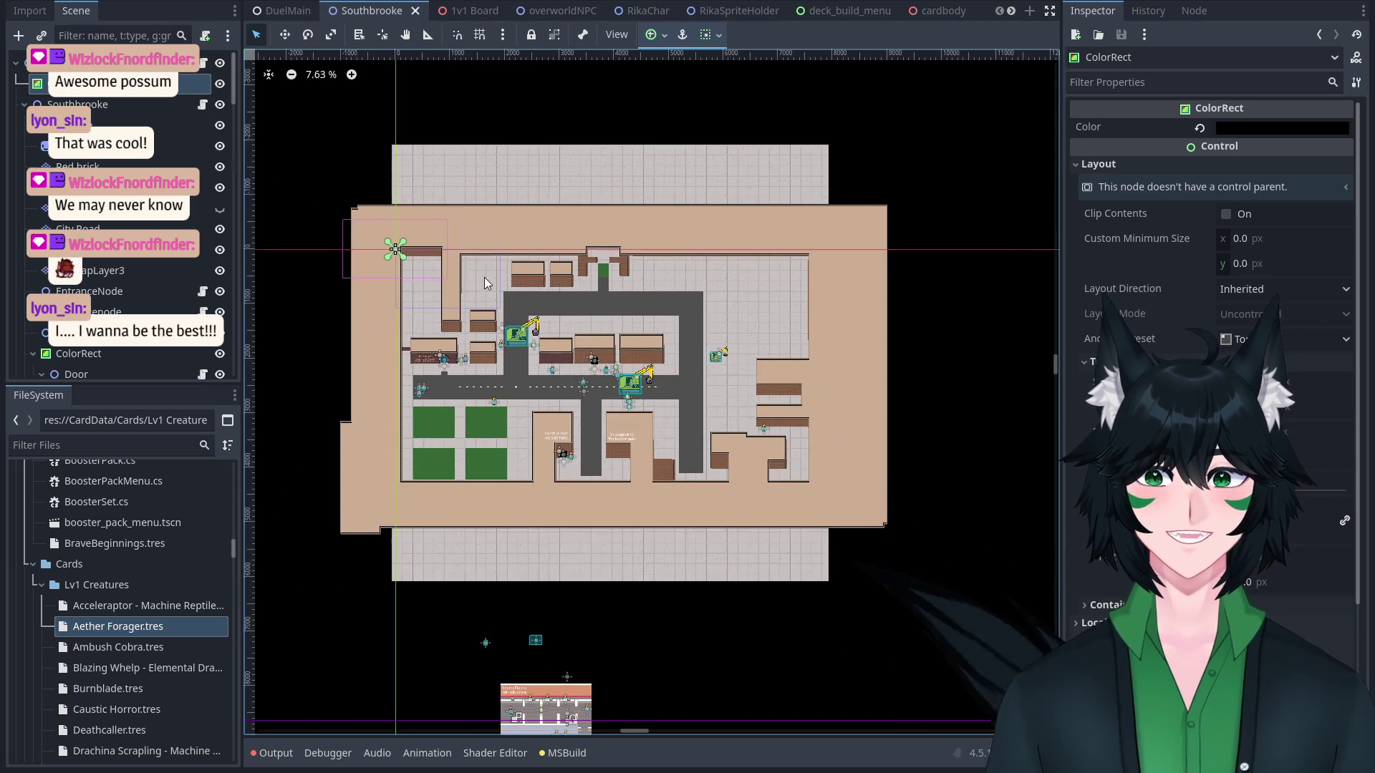
pyautogui.scroll(2, 549, 368)
pyautogui.moveTo(568, 393); pyautogui.dragTo(534, 259)
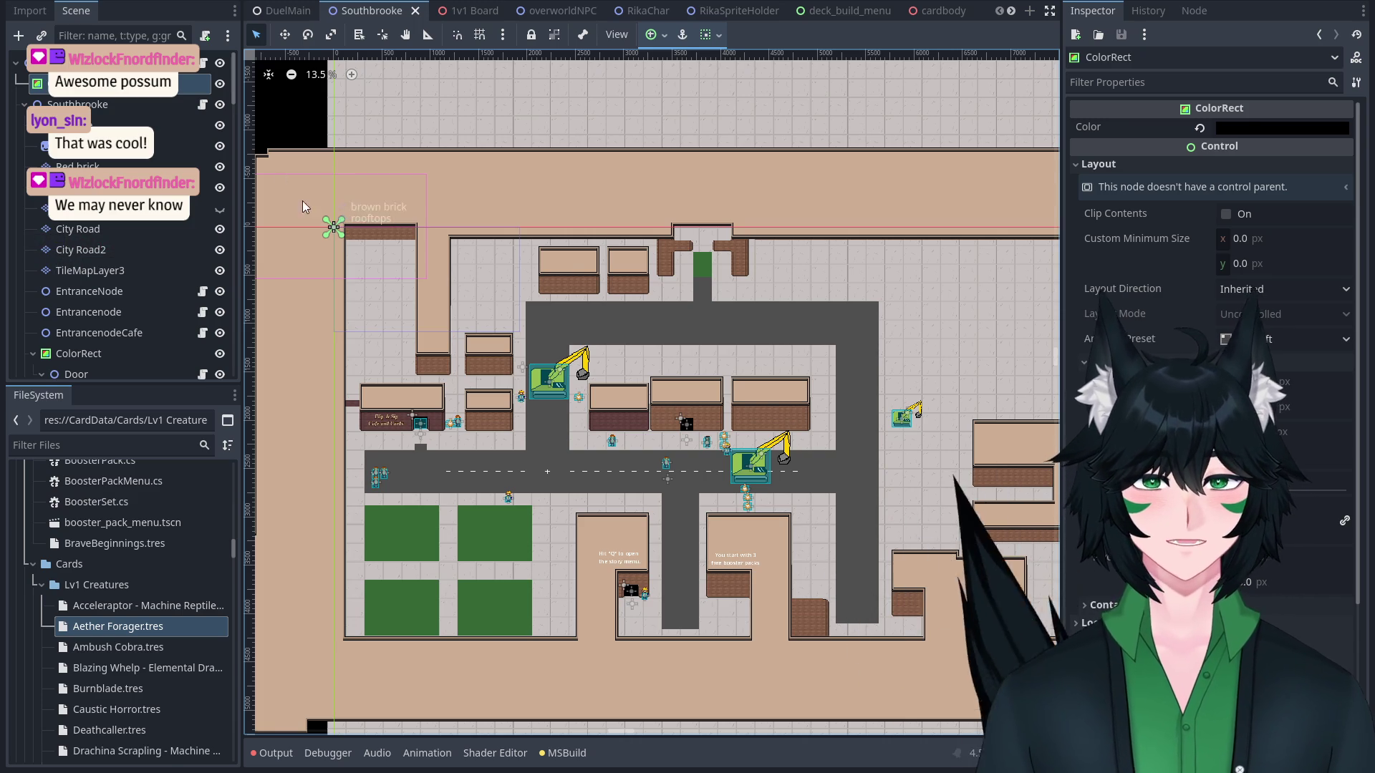
# Zoom around the town centre and shift the view slightly across it.
pyautogui.scroll(2, 689, 361)
pyautogui.scroll(-1, 719, 386)
pyautogui.scroll(1, 762, 320)
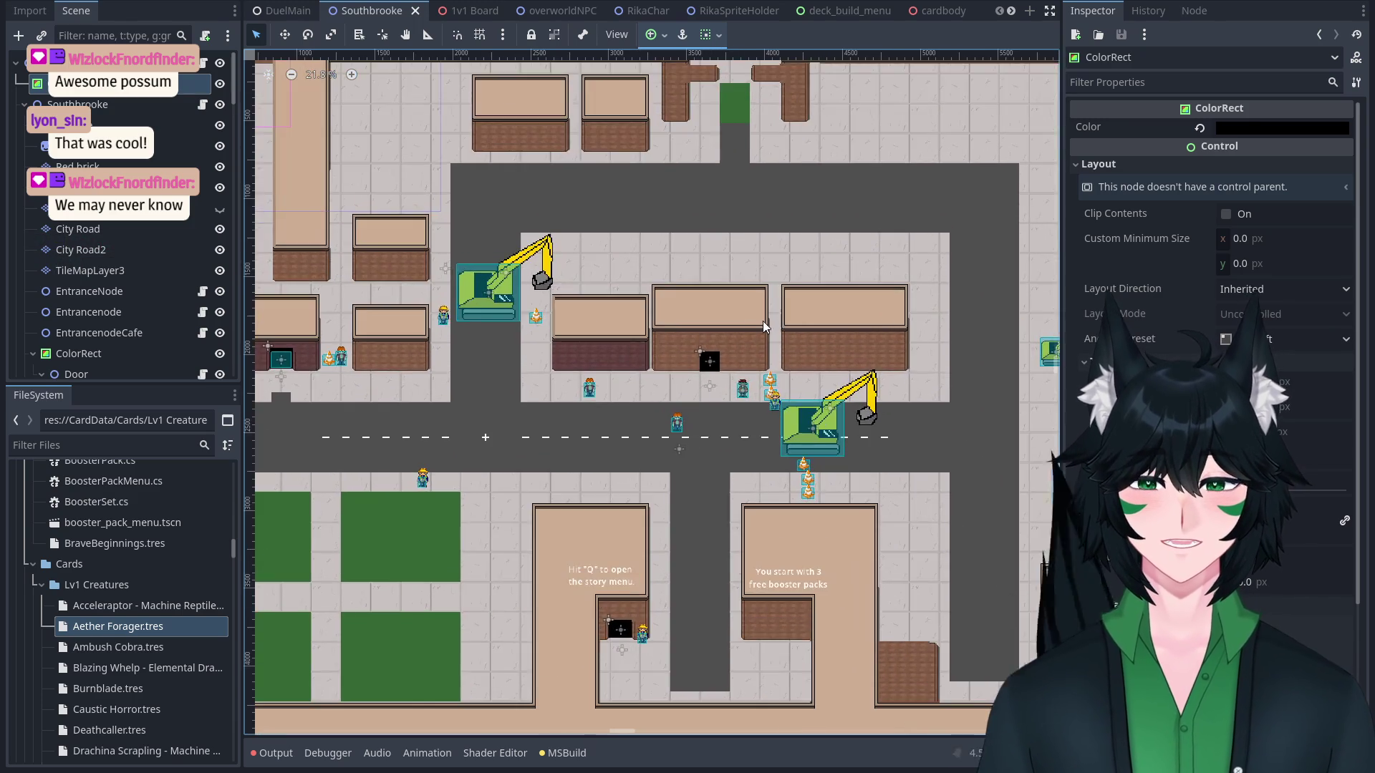
pyautogui.scroll(-1, 762, 320)
pyautogui.scroll(1, 753, 372)
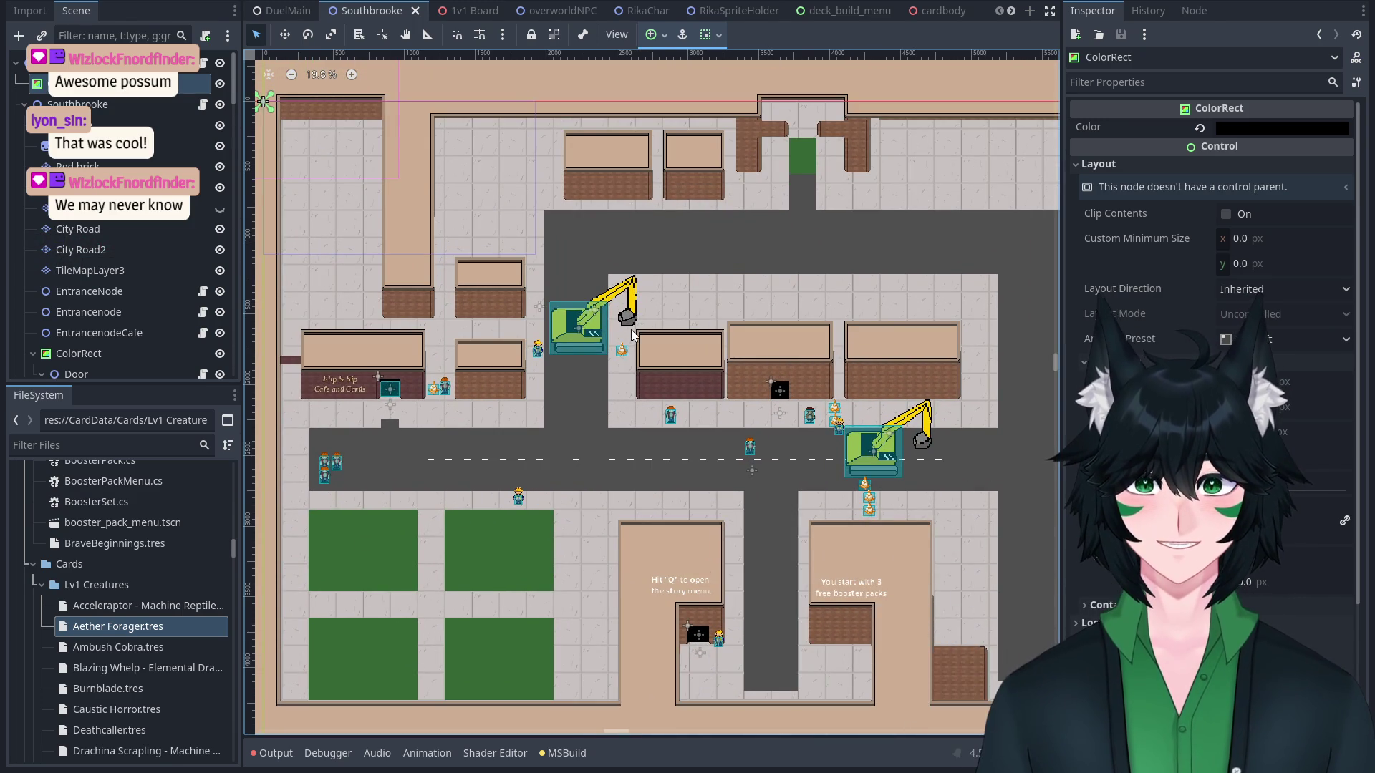
pyautogui.scroll(2, 756, 305)
pyautogui.scroll(-1, 754, 299)
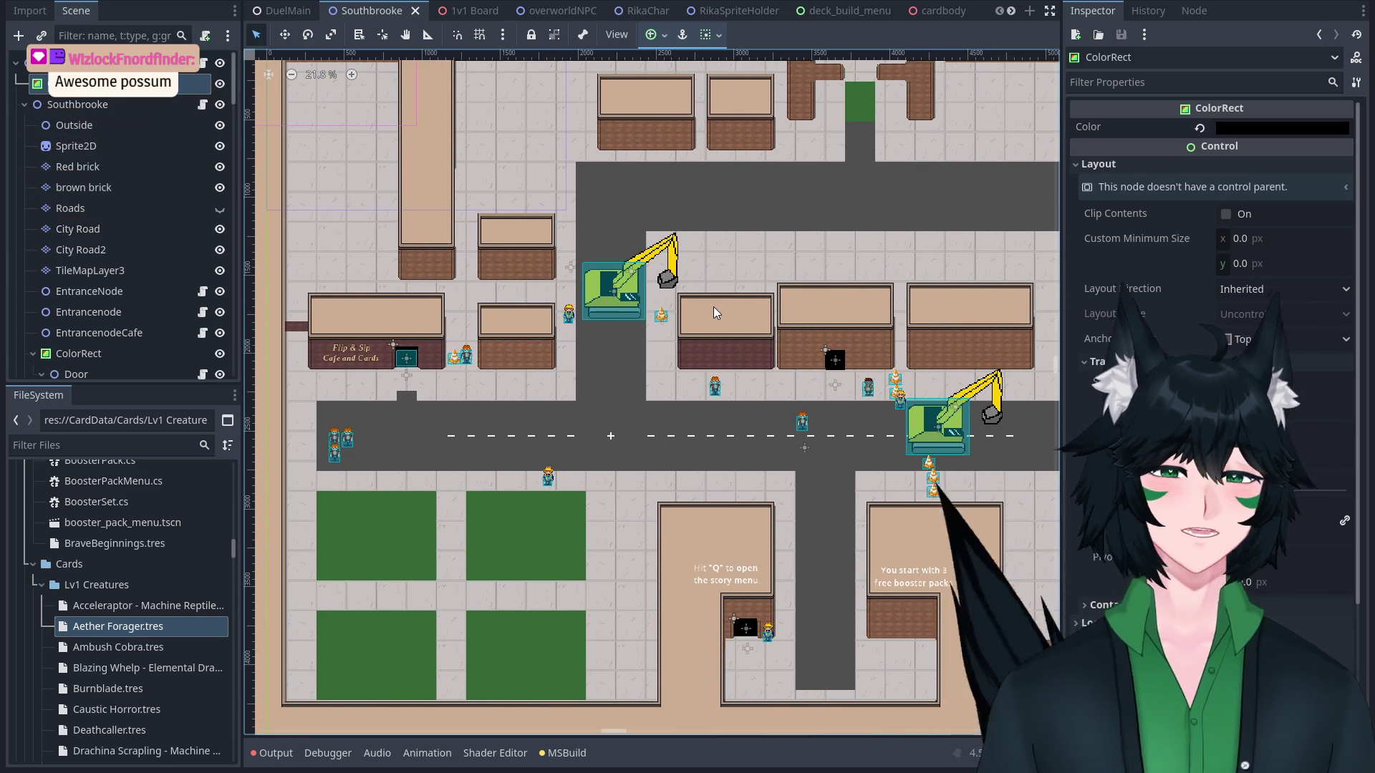
pyautogui.scroll(1, 723, 318)
pyautogui.moveTo(748, 324); pyautogui.dragTo(768, 282)
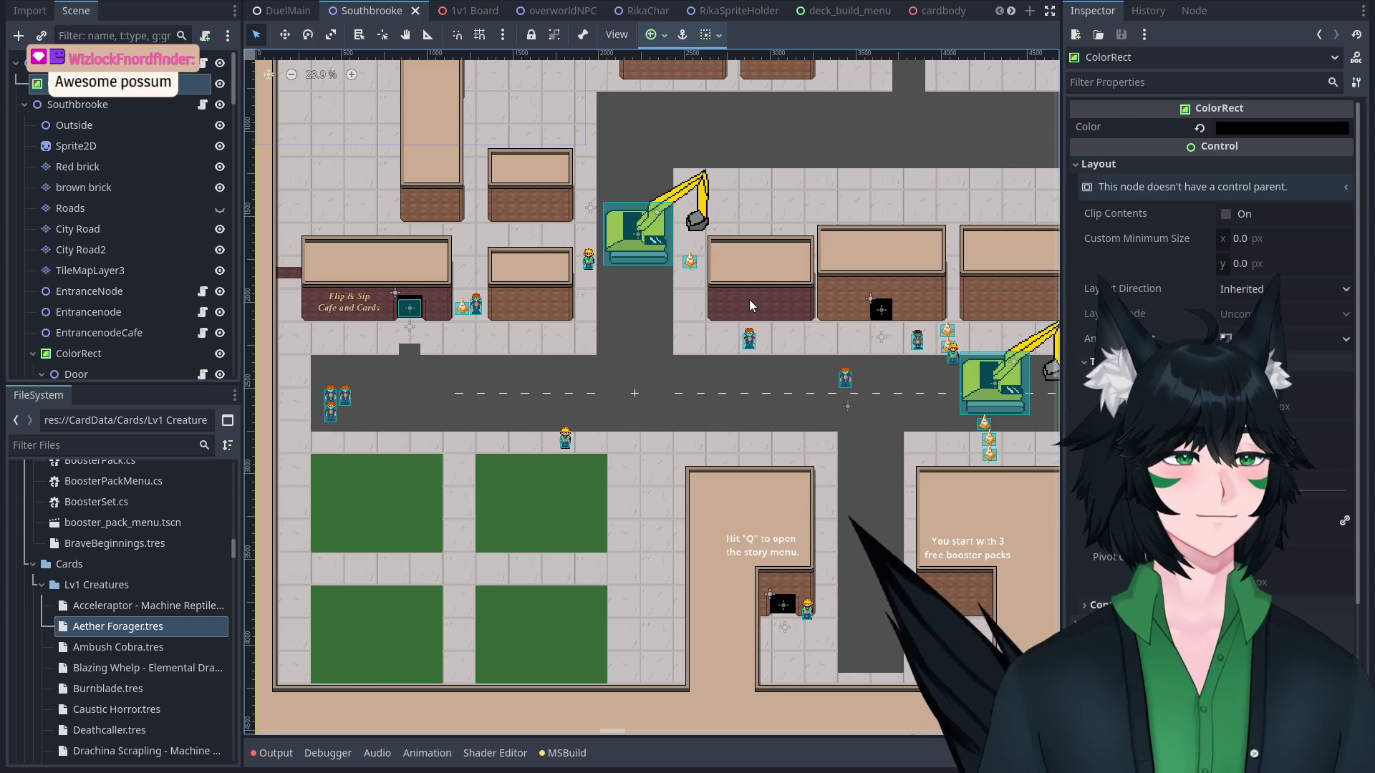
# Zoom out and recentre the whole town map in the viewport.
pyautogui.scroll(-5, 392, 193)
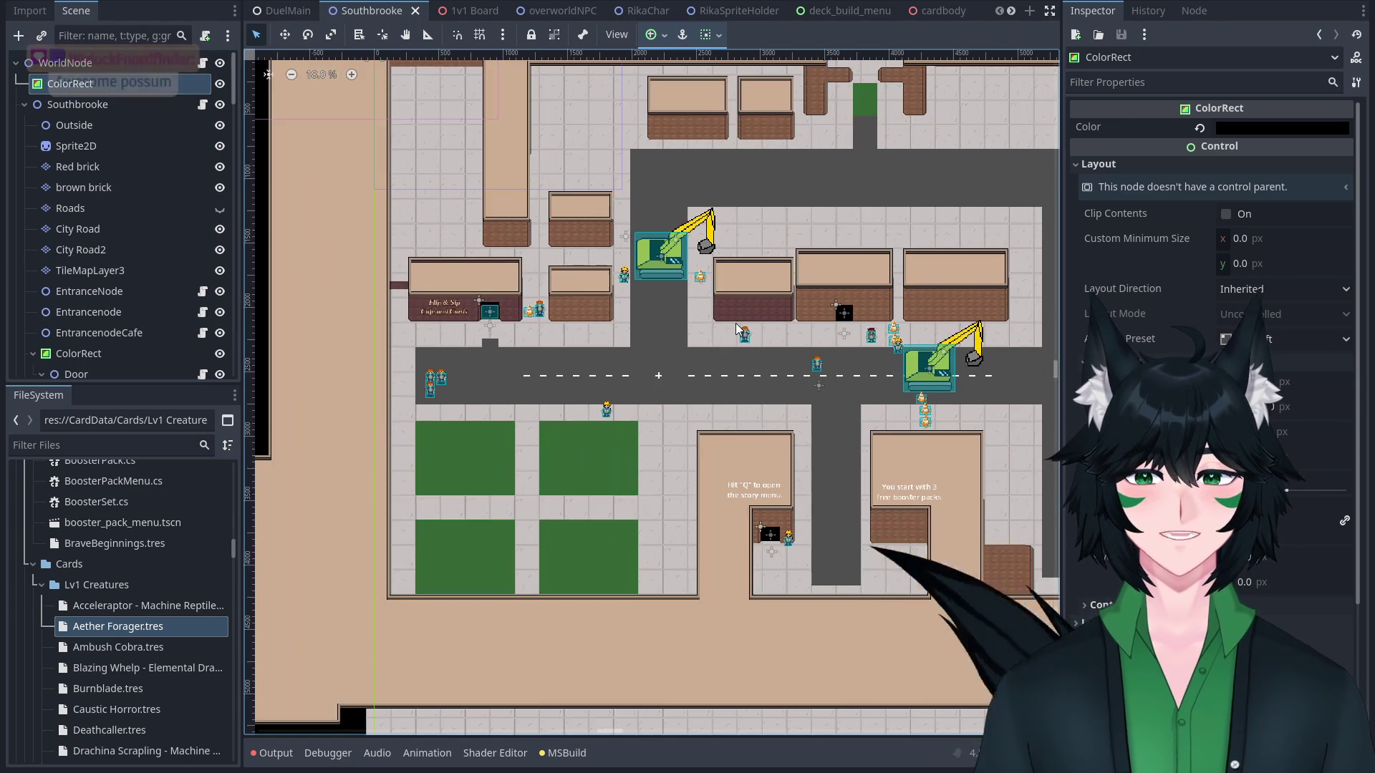
pyautogui.scroll(3, 666, 380)
pyautogui.scroll(2, 666, 387)
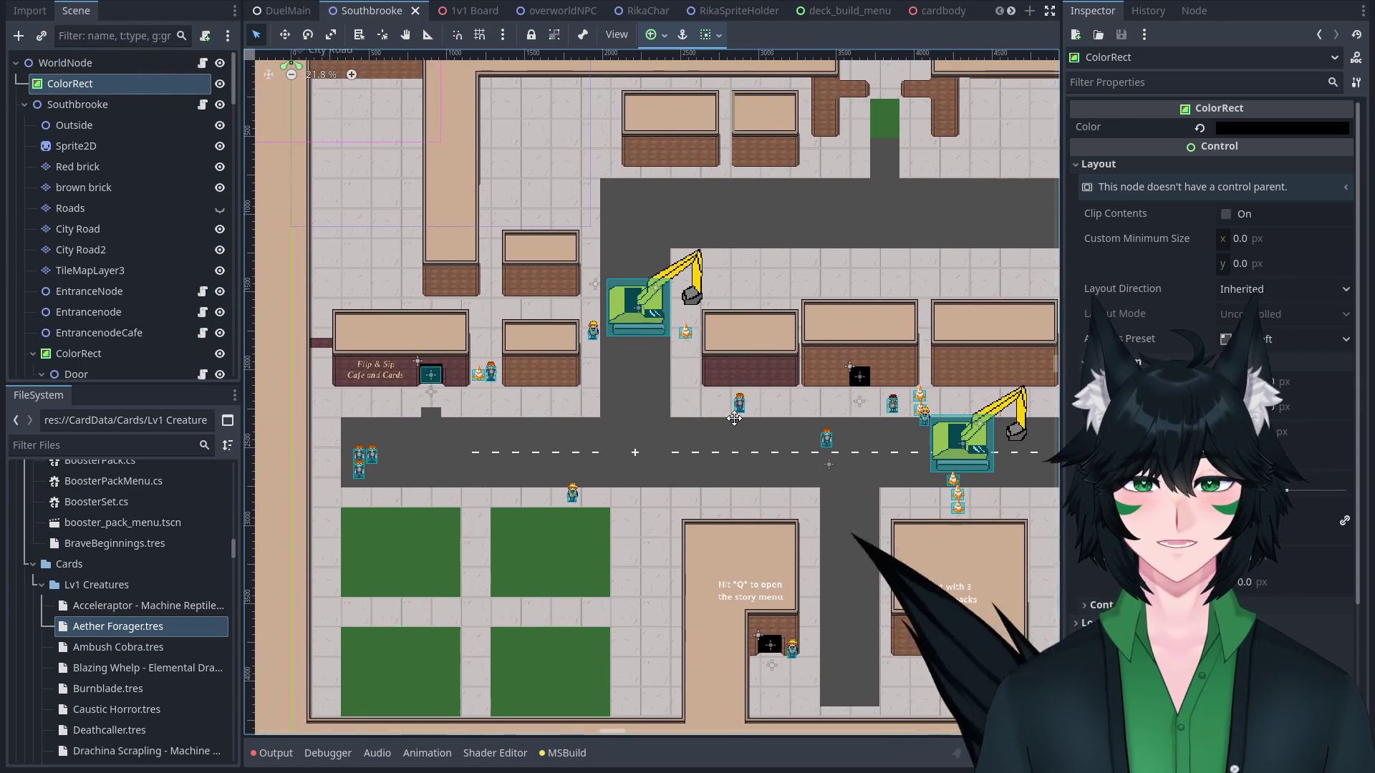
pyautogui.moveTo(742, 413); pyautogui.dragTo(753, 417)
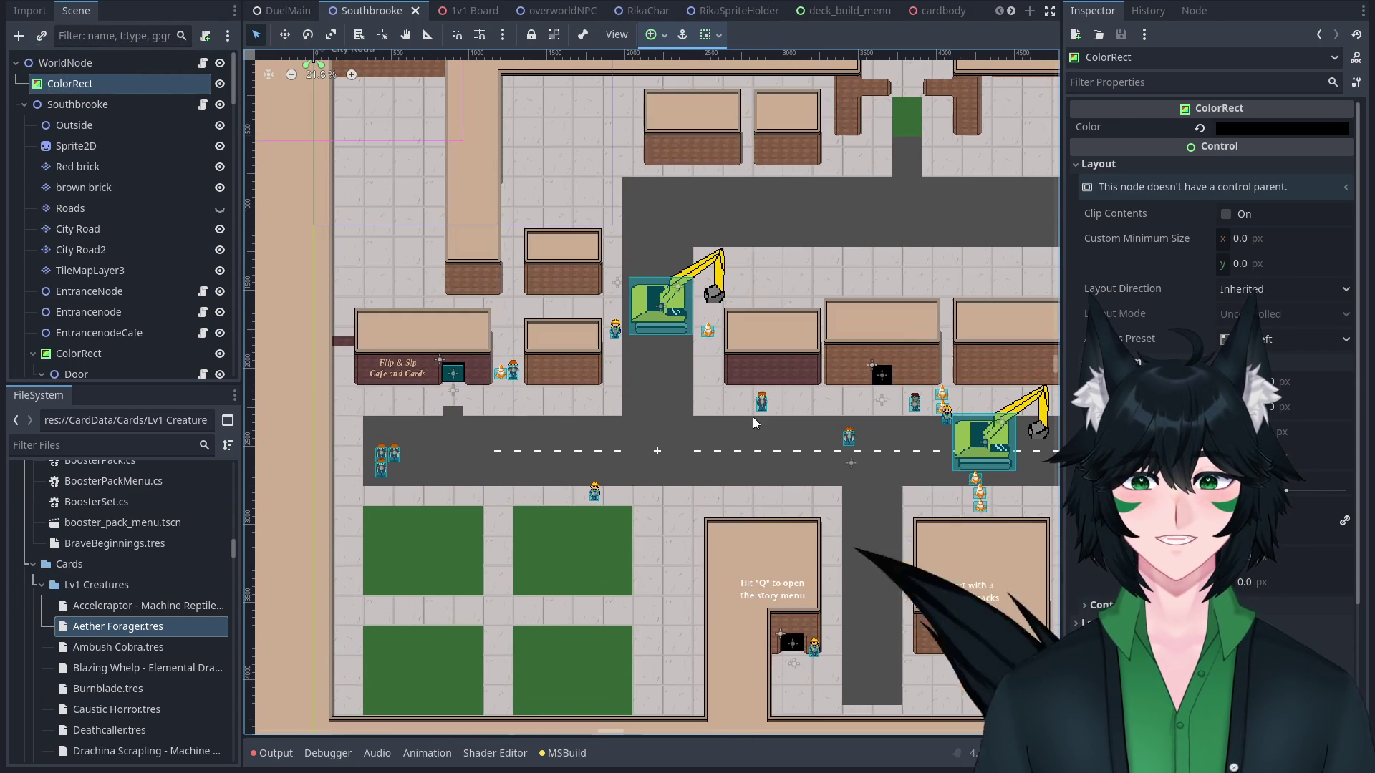
pyautogui.scroll(-3, 721, 312)
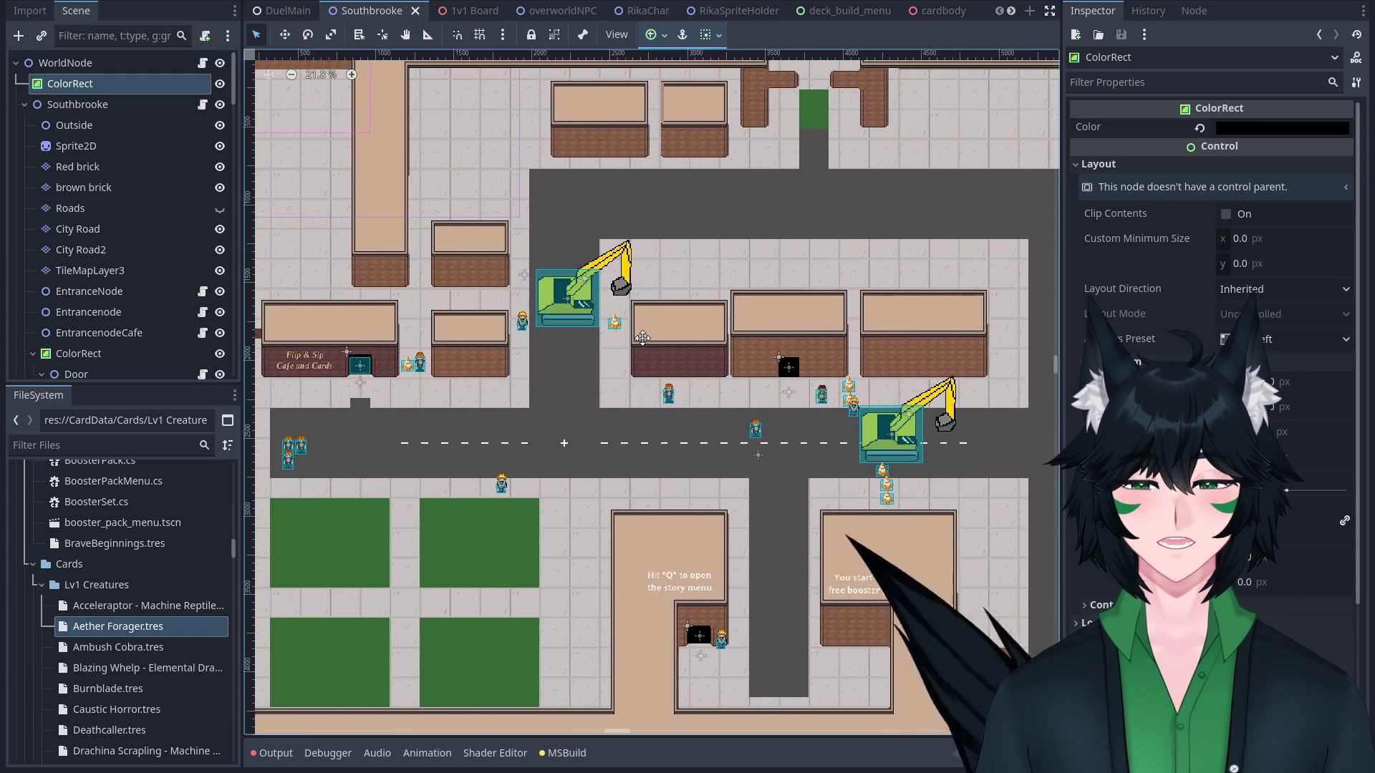
pyautogui.scroll(-3, 779, 308)
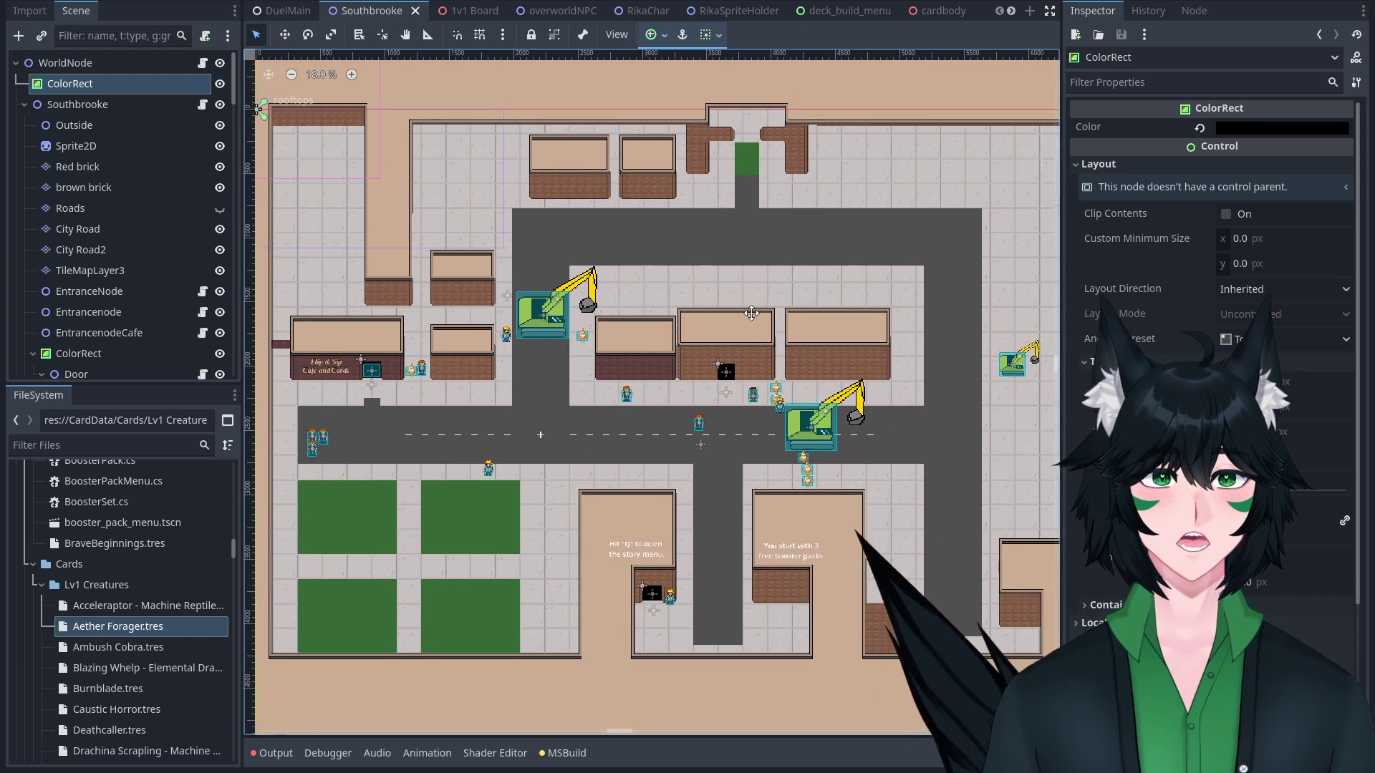
pyautogui.moveTo(762, 296)
pyautogui.mouseDown()
pyautogui.moveTo(696, 323)
pyautogui.moveTo(702, 350)
pyautogui.moveTo(696, 292)
pyautogui.moveTo(698, 304)
pyautogui.mouseUp()
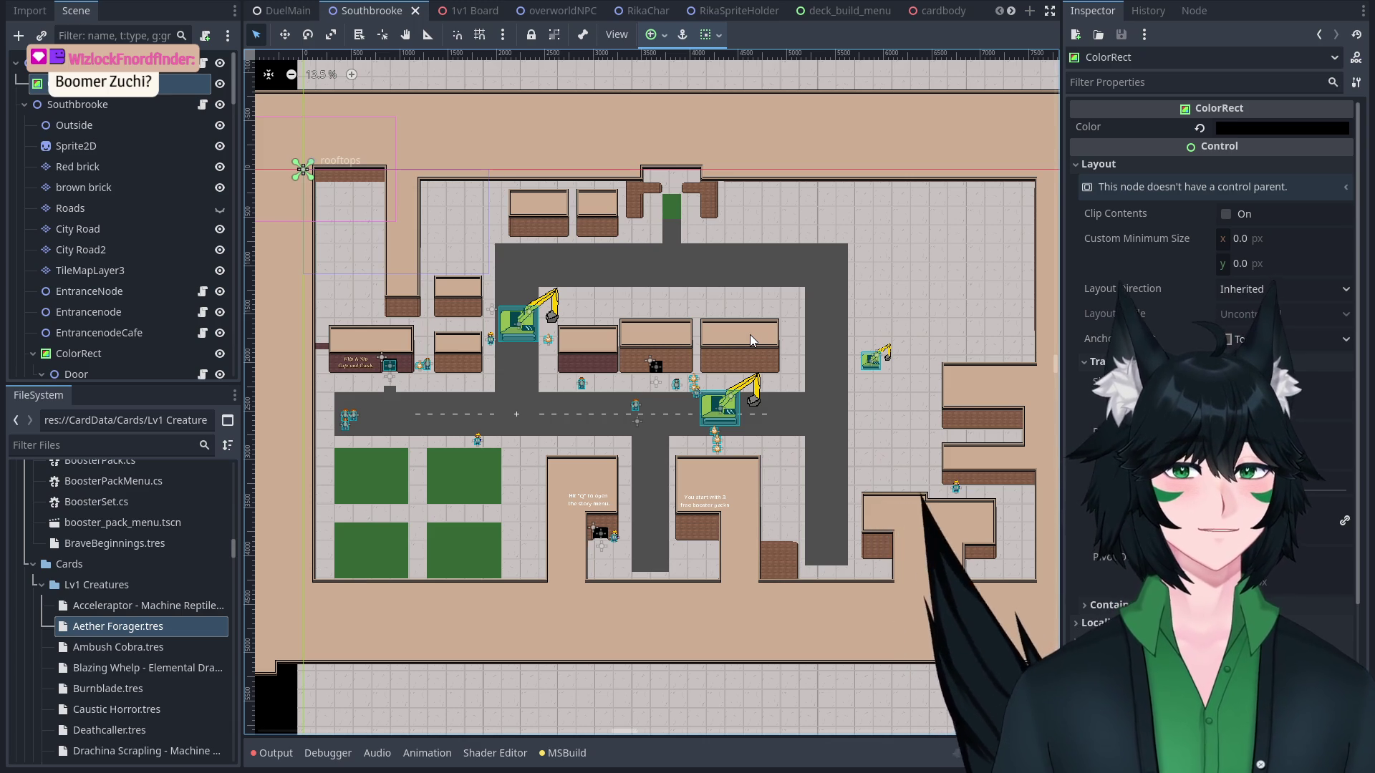
# Zoom in and pan the map up and left toward the Flip & Sip cafe.
pyautogui.scroll(2, 561, 196)
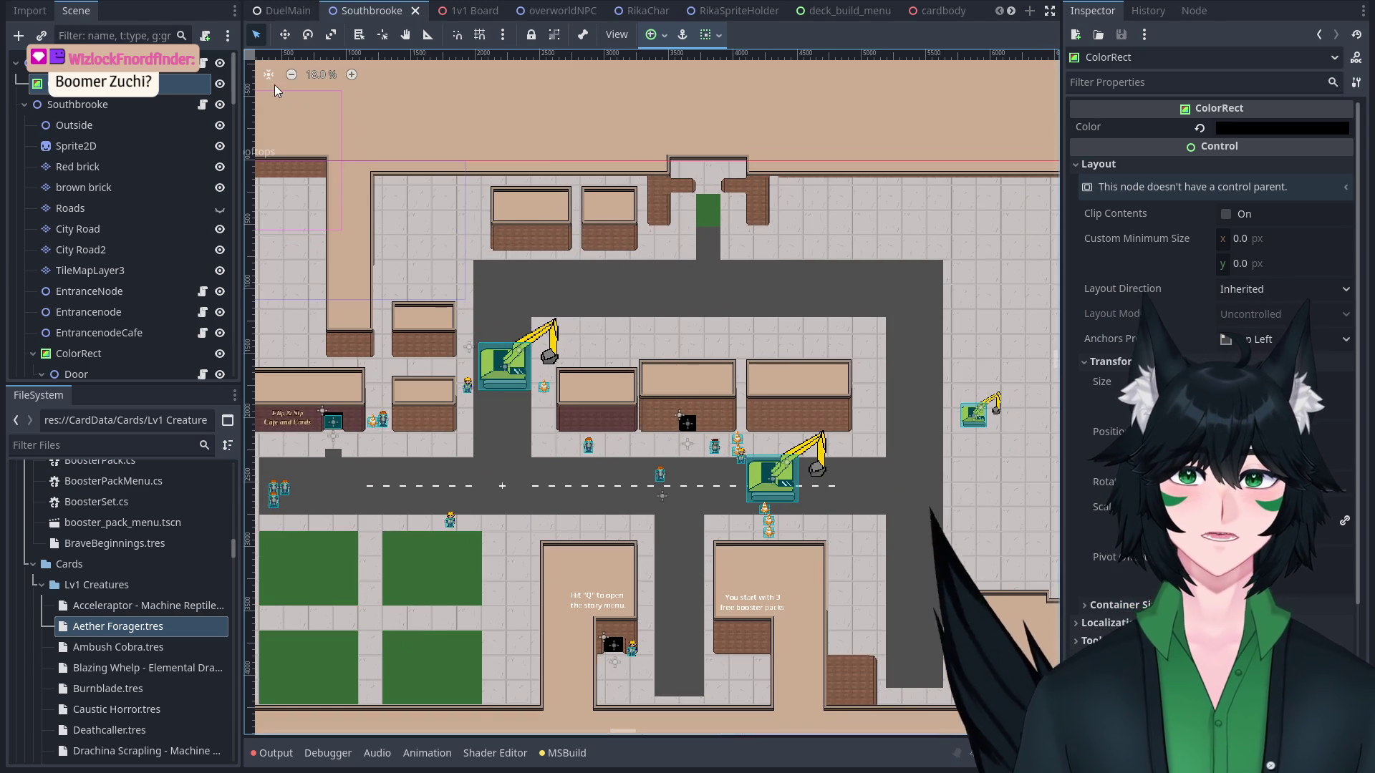
pyautogui.moveTo(577, 338); pyautogui.dragTo(560, 256)
pyautogui.scroll(1, 560, 256)
pyautogui.moveTo(779, 283)
pyautogui.mouseDown()
pyautogui.moveTo(719, 272)
pyautogui.moveTo(758, 287)
pyautogui.moveTo(742, 269)
pyautogui.mouseUp()
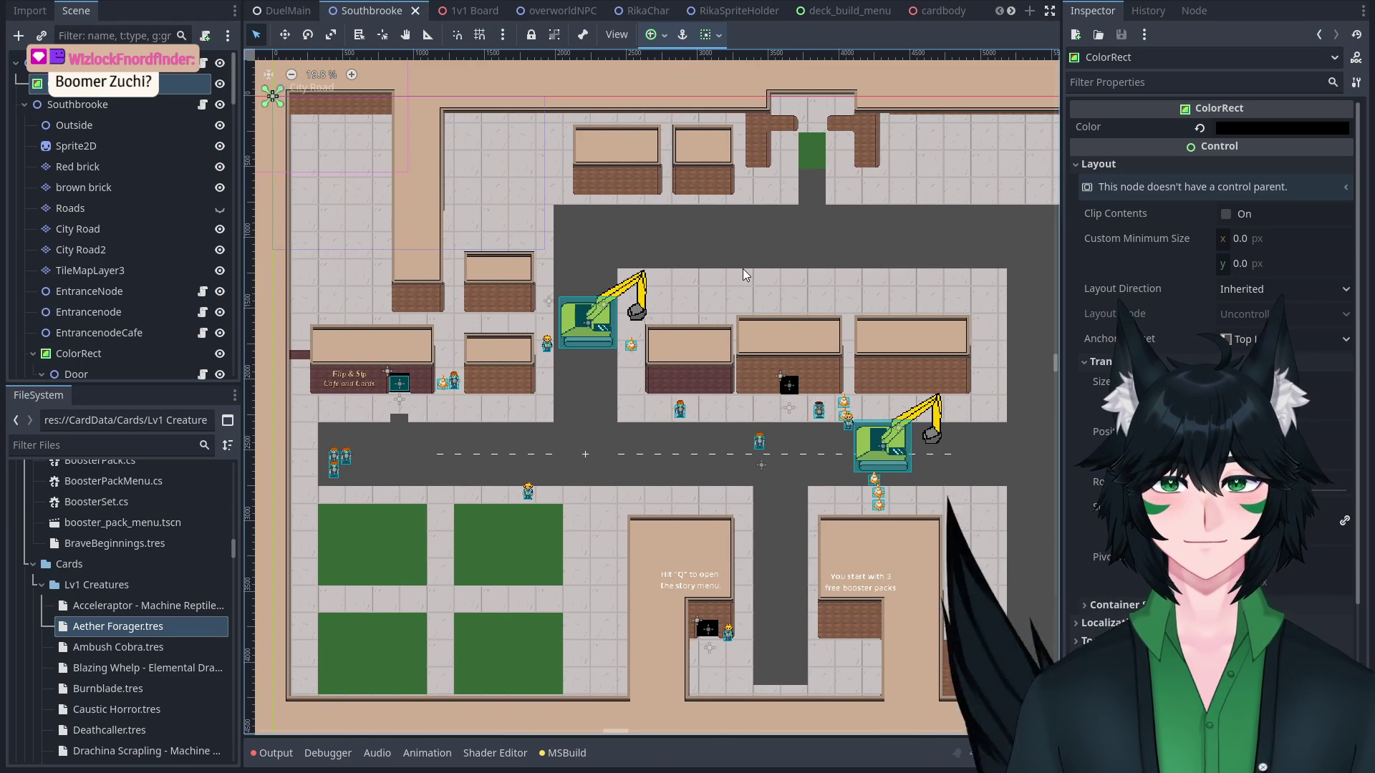
# Zoom in and out around the road outside Flip & Sip, then build and run the project.
pyautogui.scroll(-3, 800, 275)
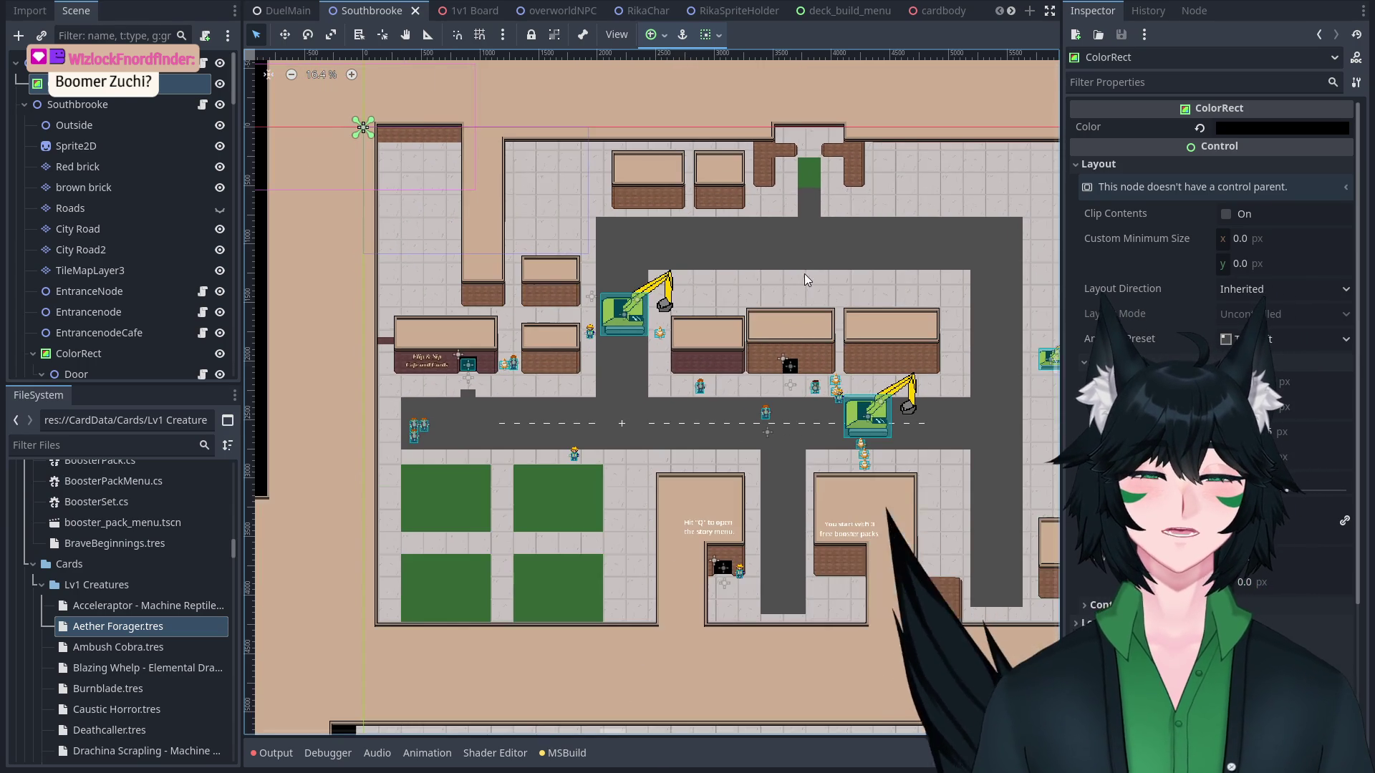
pyautogui.scroll(3, 888, 251)
pyautogui.scroll(-2, 884, 252)
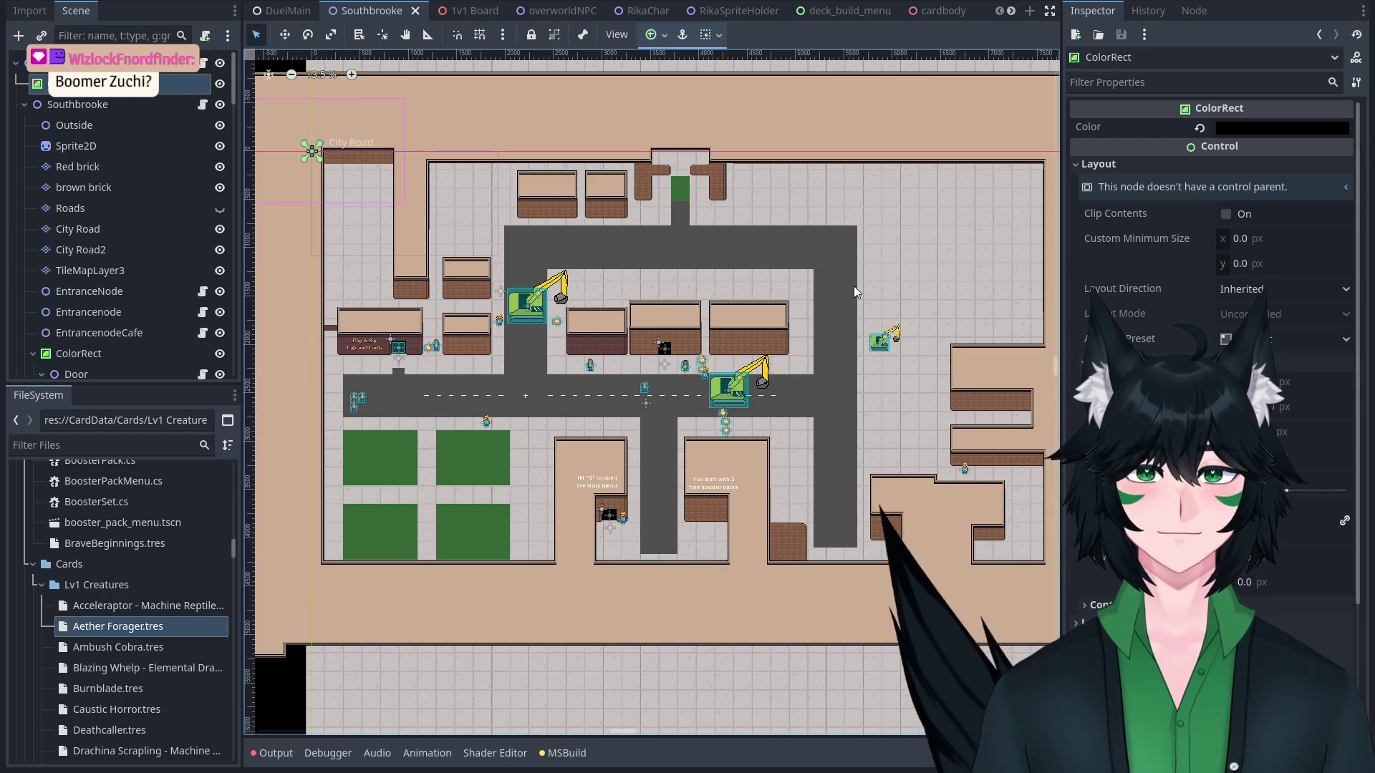
pyautogui.scroll(4, 685, 376)
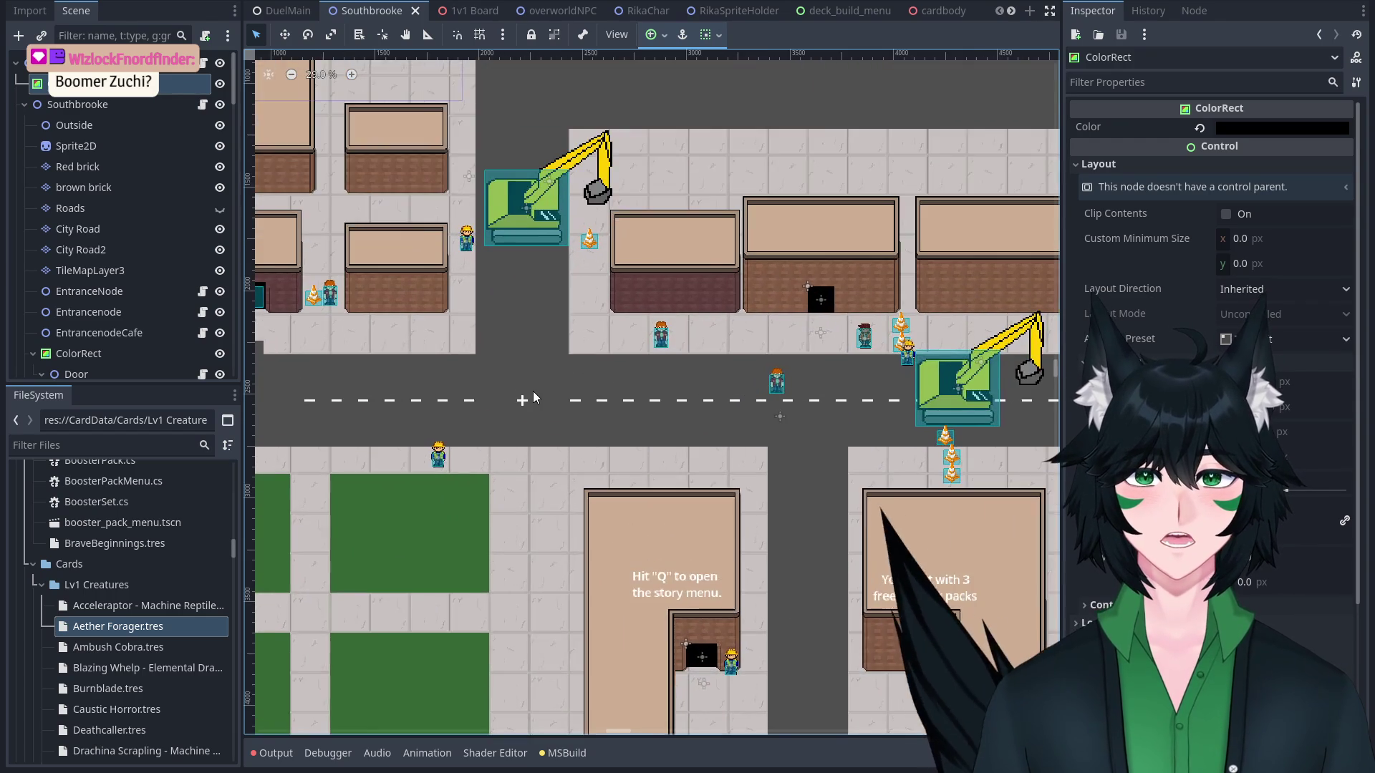
pyautogui.scroll(-1, 686, 376)
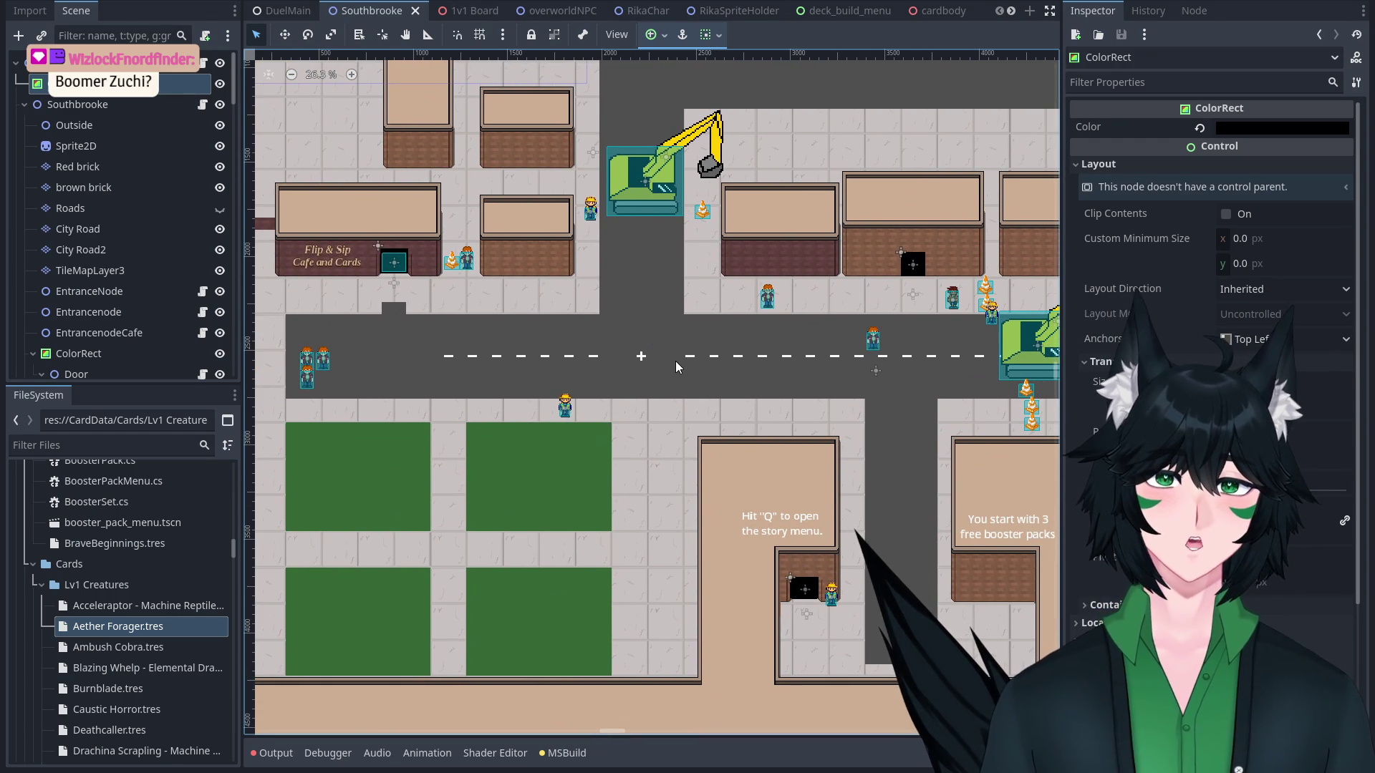
pyautogui.scroll(2, 675, 361)
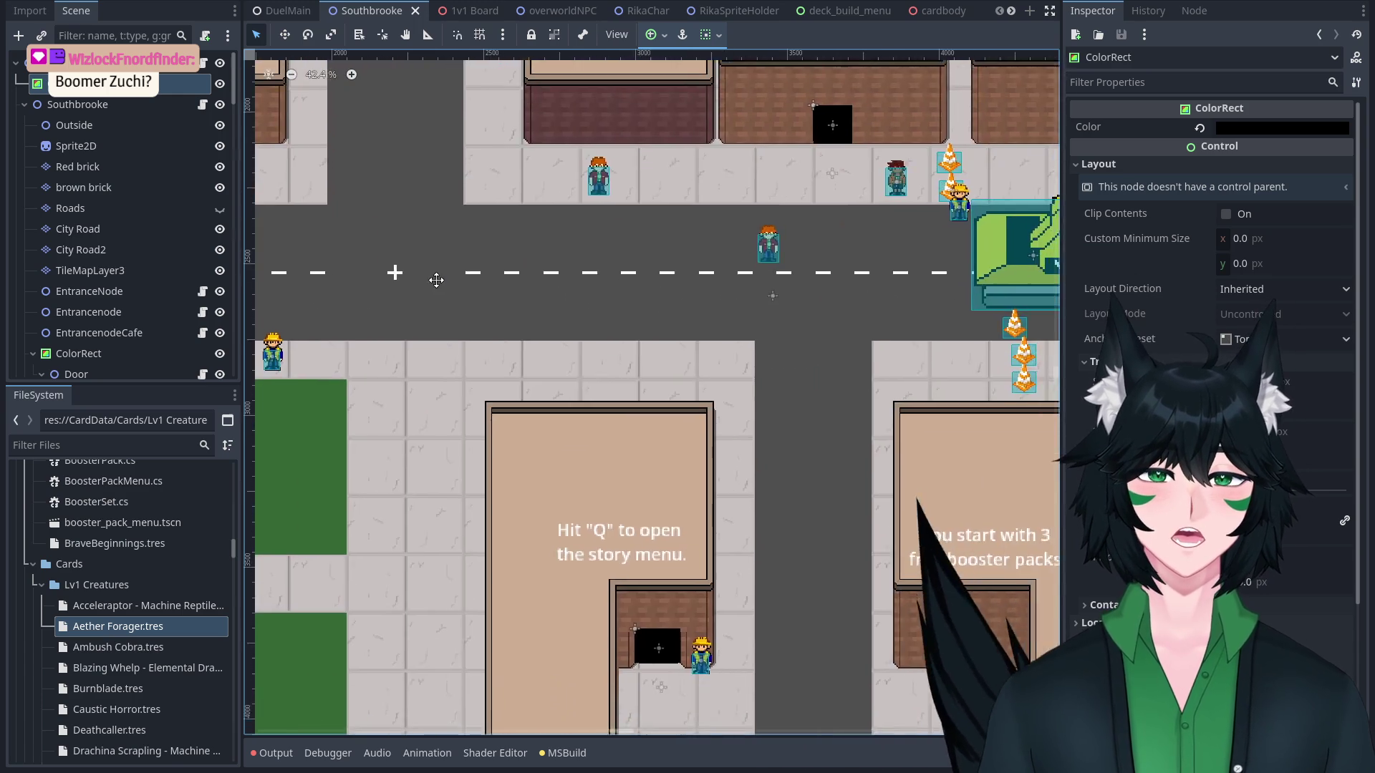
pyautogui.scroll(4, 681, 351)
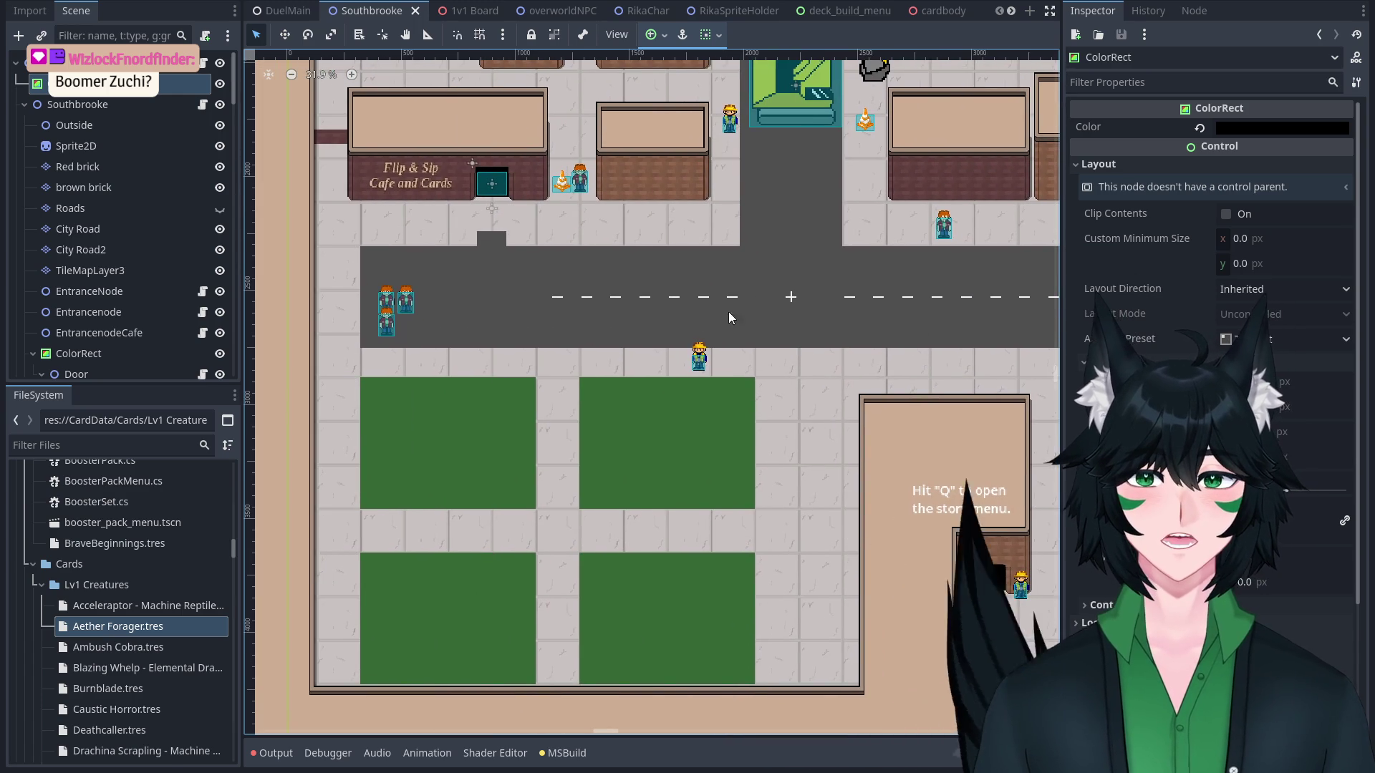
pyautogui.scroll(-3, 728, 360)
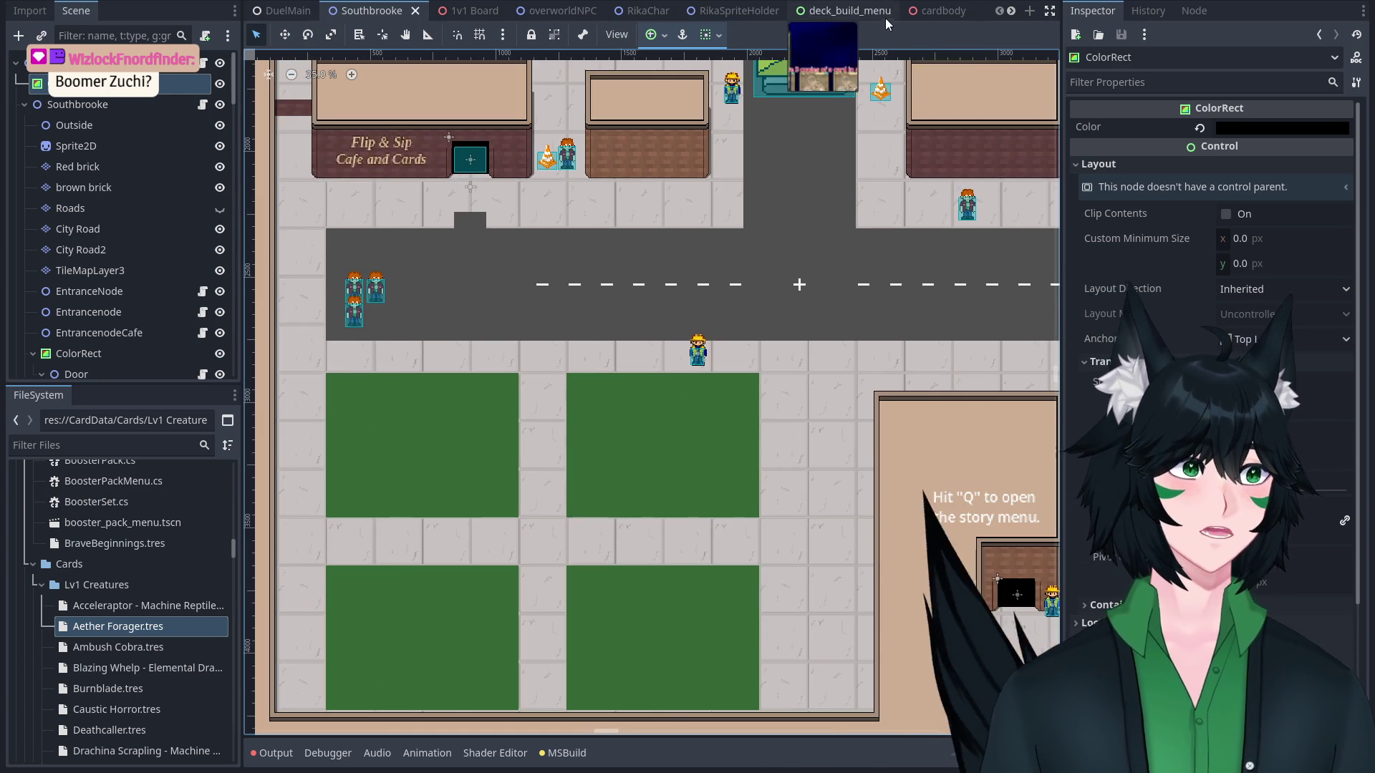
pyautogui.press('F5')
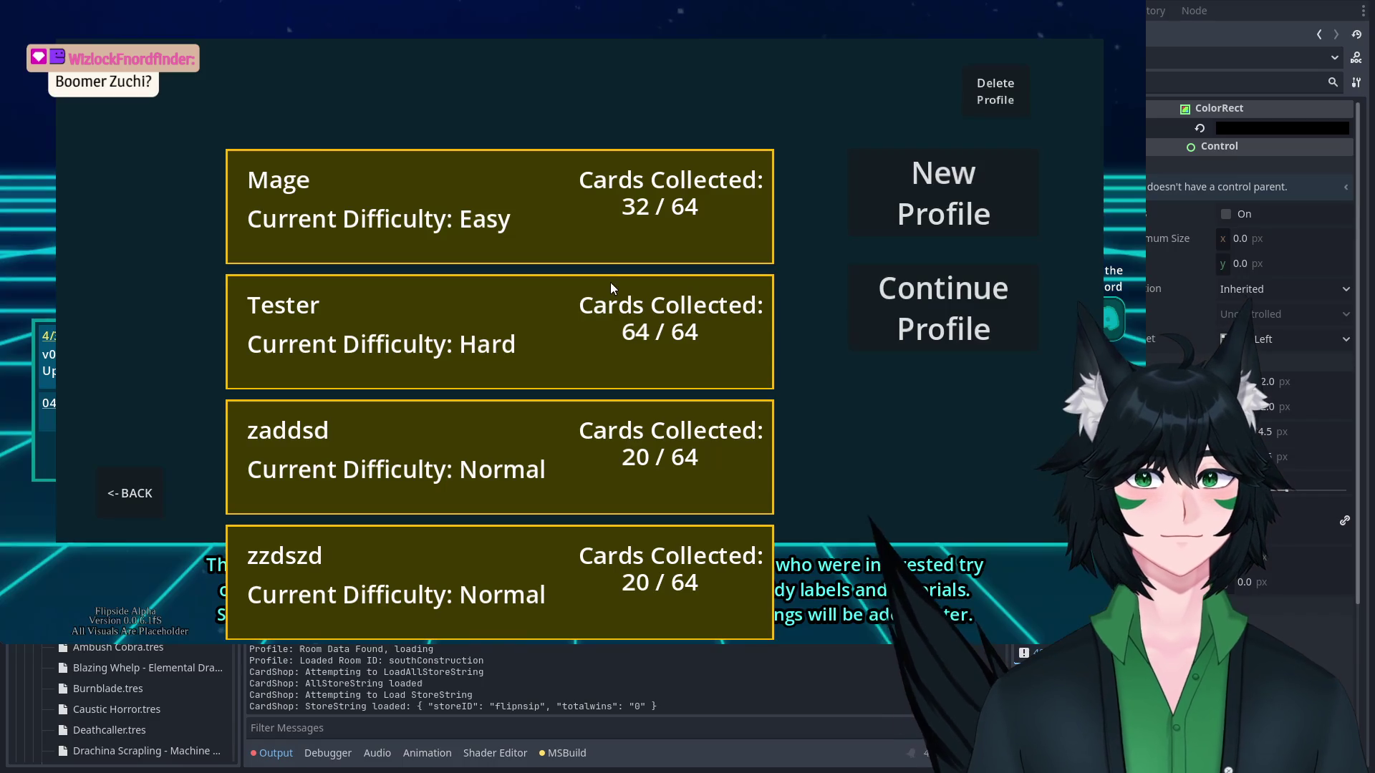
# Select the zaddsd profile and load it into the overworld.
pyautogui.click(724, 451)
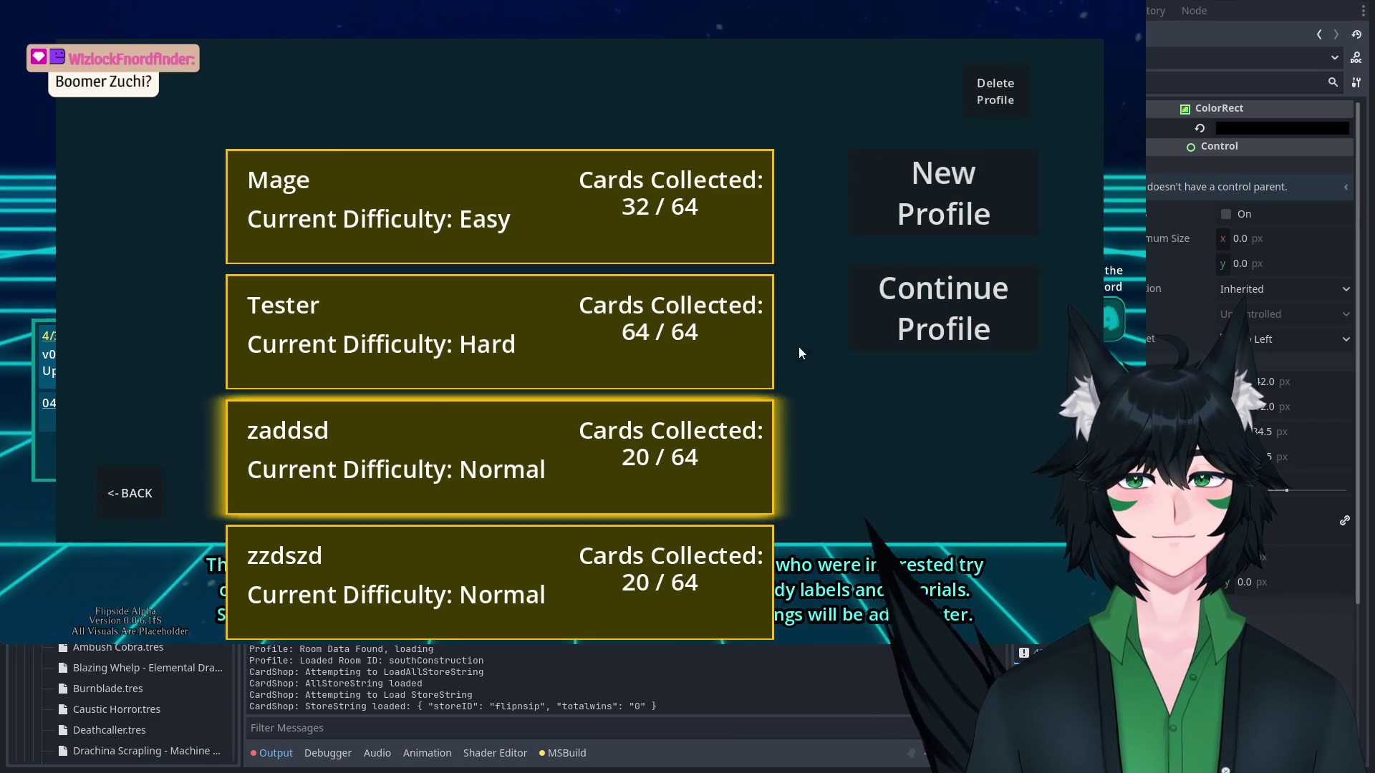
pyautogui.click(854, 345)
# Quit to the title screen and load the Tester profile back into the overworld.
pyautogui.press('q')
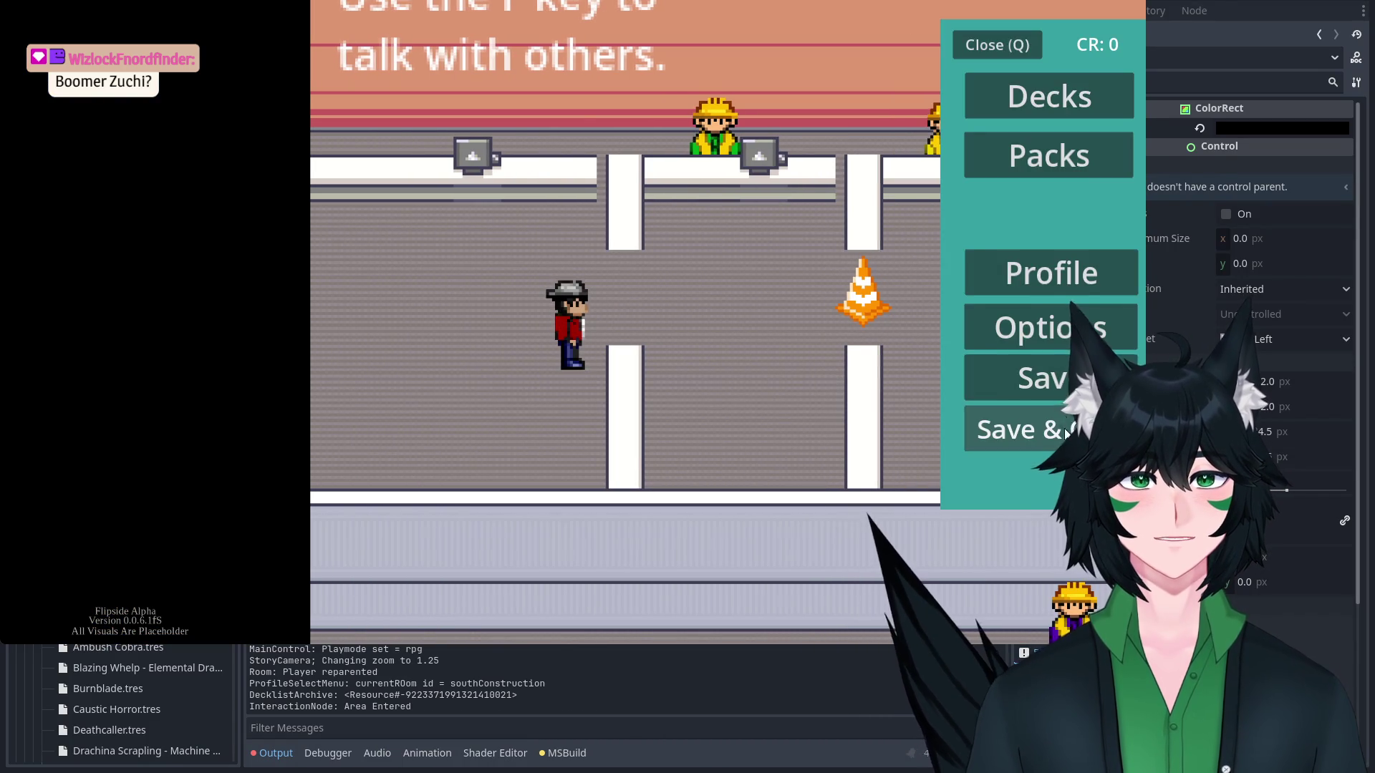
pyautogui.click(1064, 428)
pyautogui.click(514, 312)
pyautogui.click(514, 312)
pyautogui.click(981, 298)
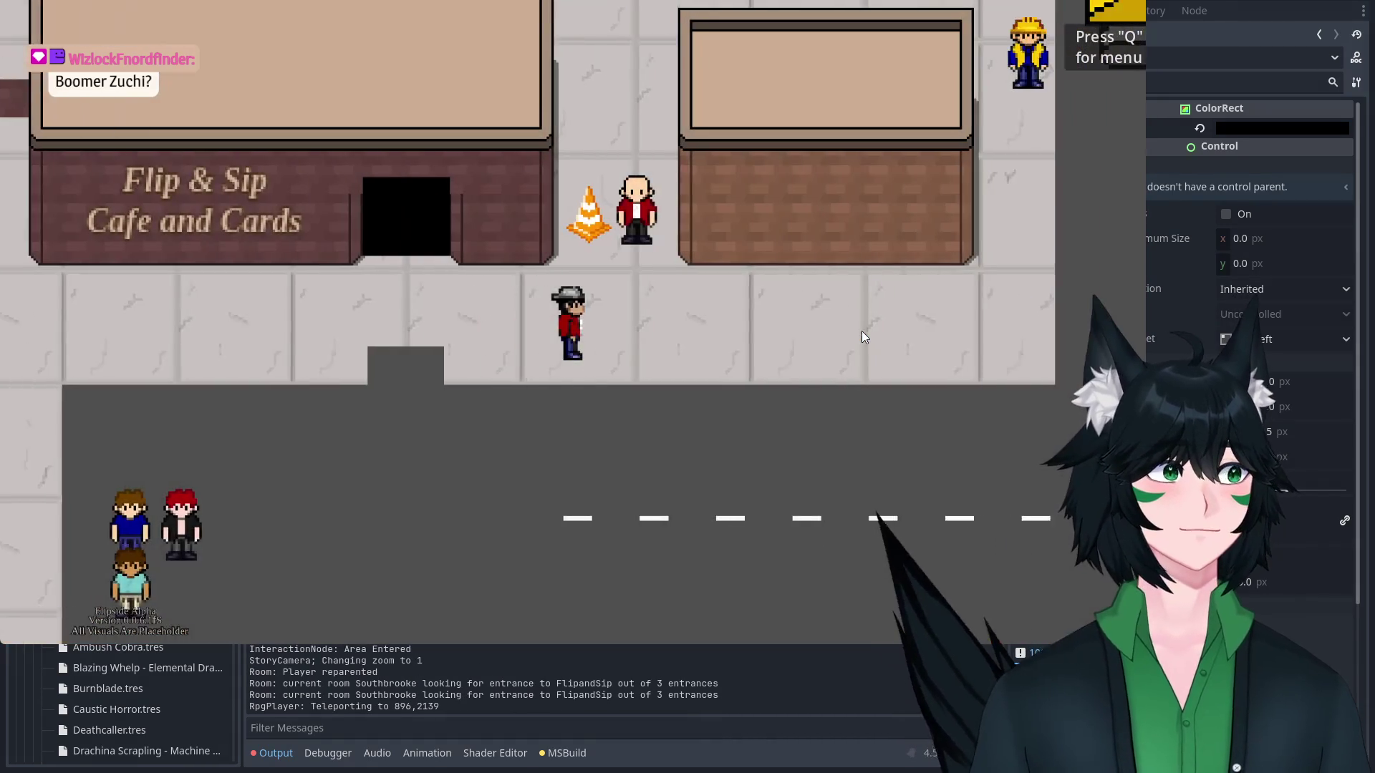
# Walk the character from the grass onto the road by the Flip & Sip storefront.
pyautogui.press('Down')
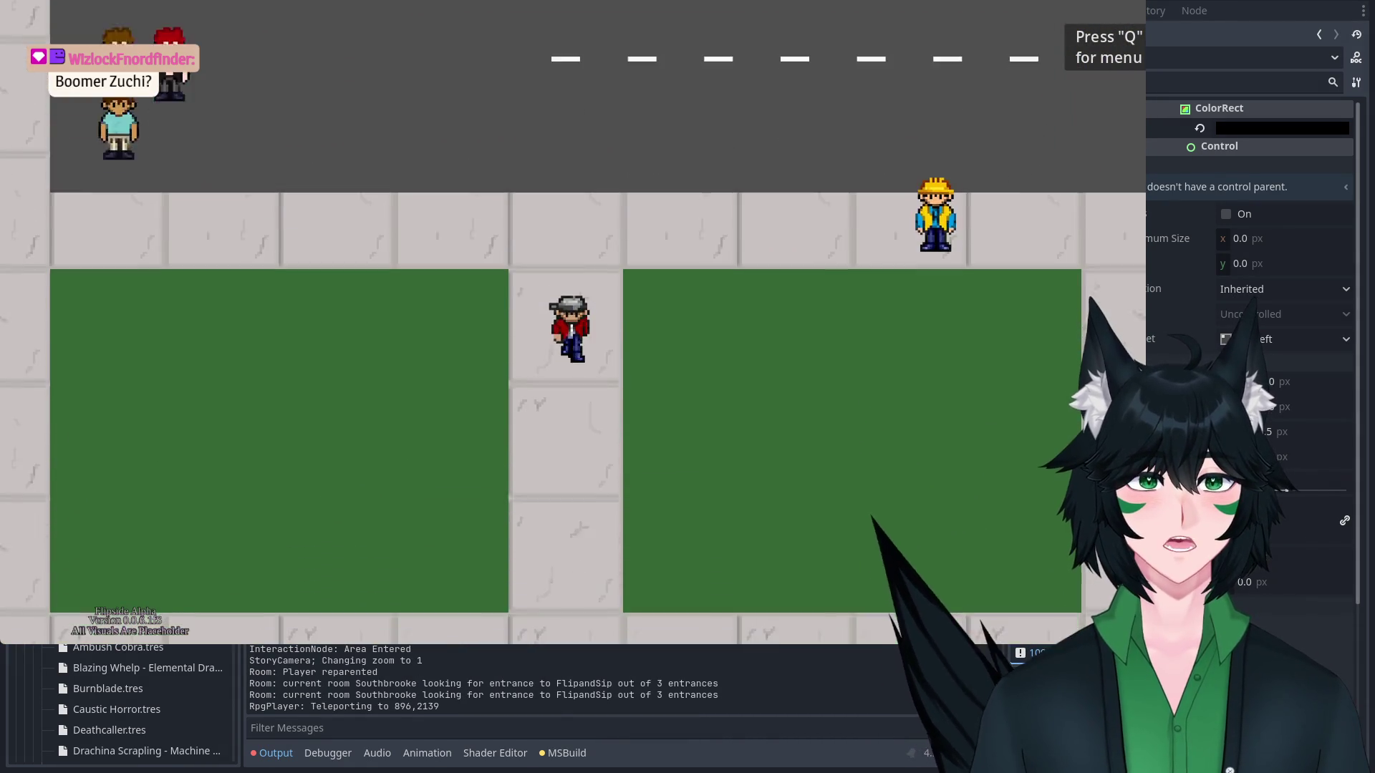
pyautogui.press('Right')
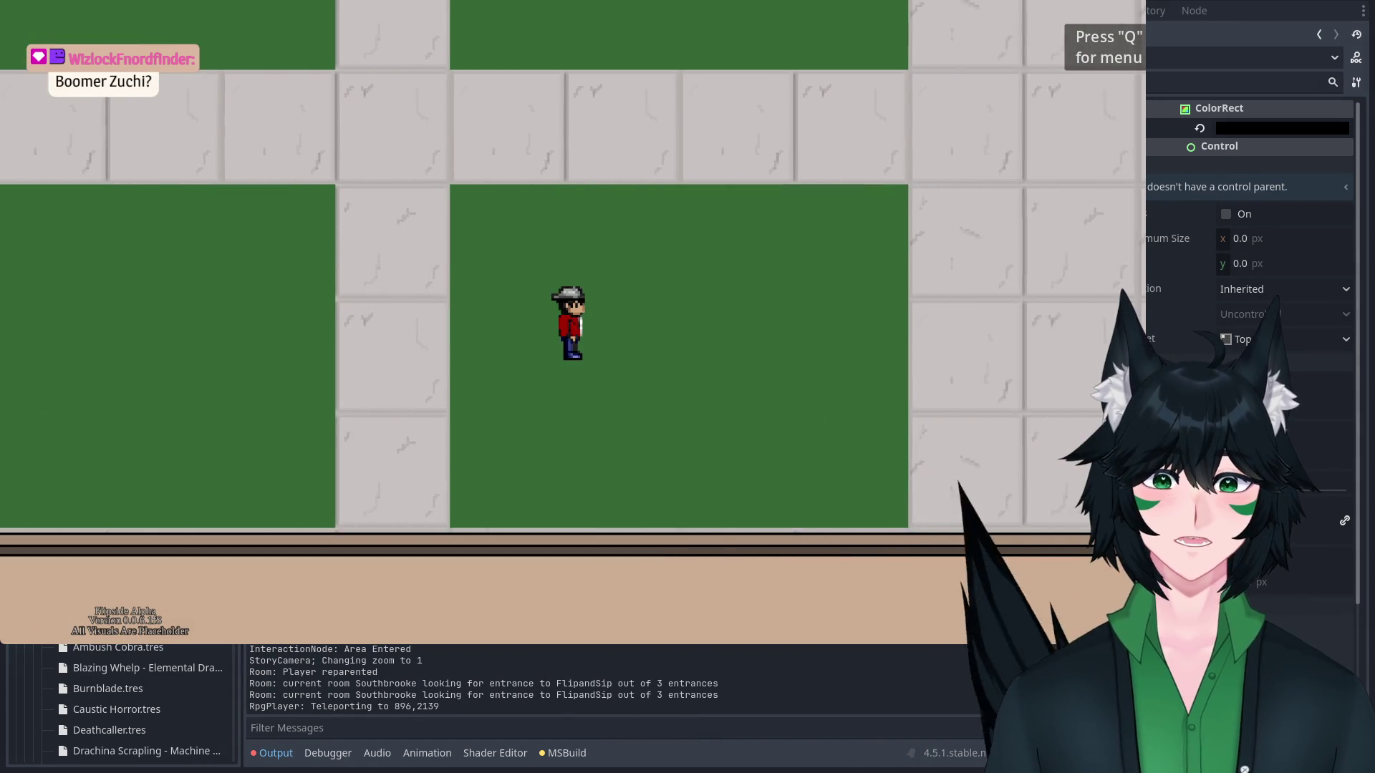
pyautogui.press('Up')
pyautogui.press('Left')
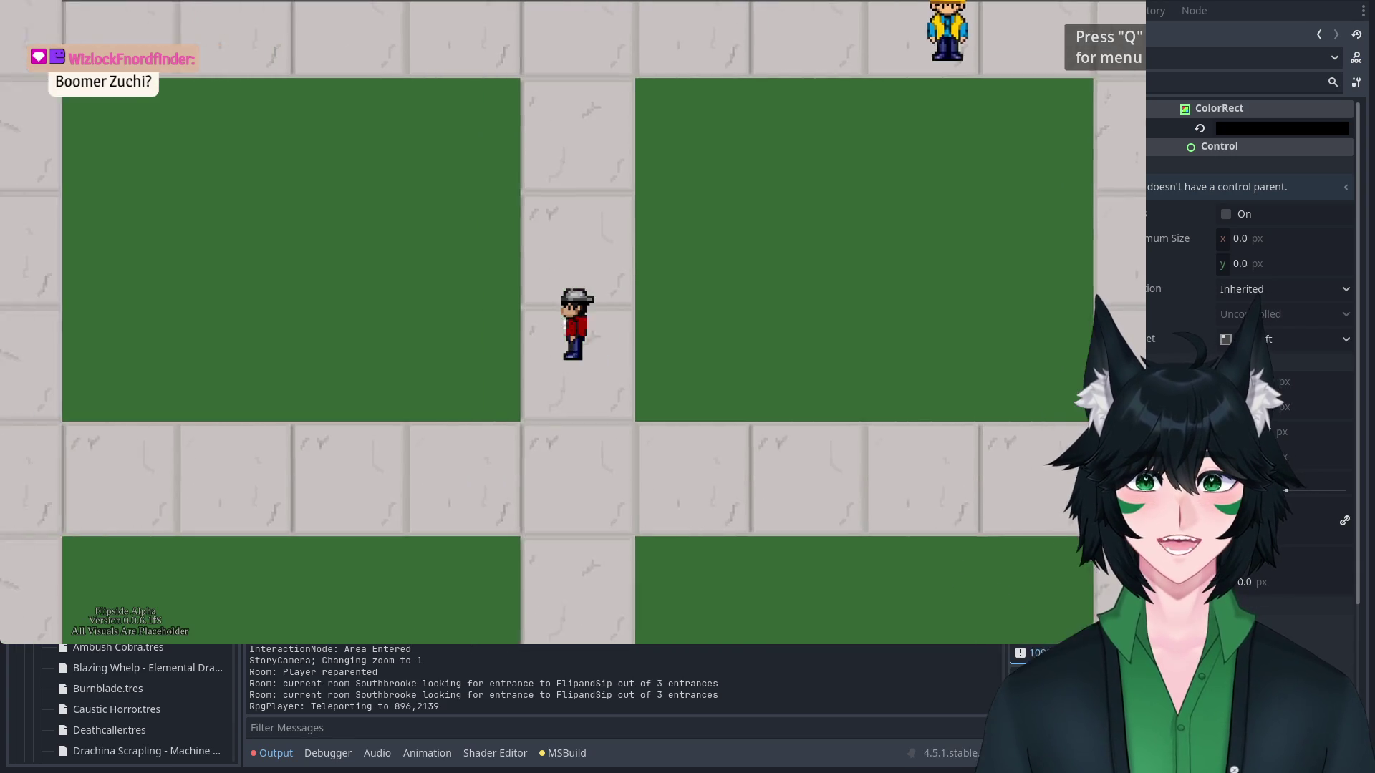
pyautogui.press('Up')
pyautogui.press('Up')
pyautogui.press('Down')
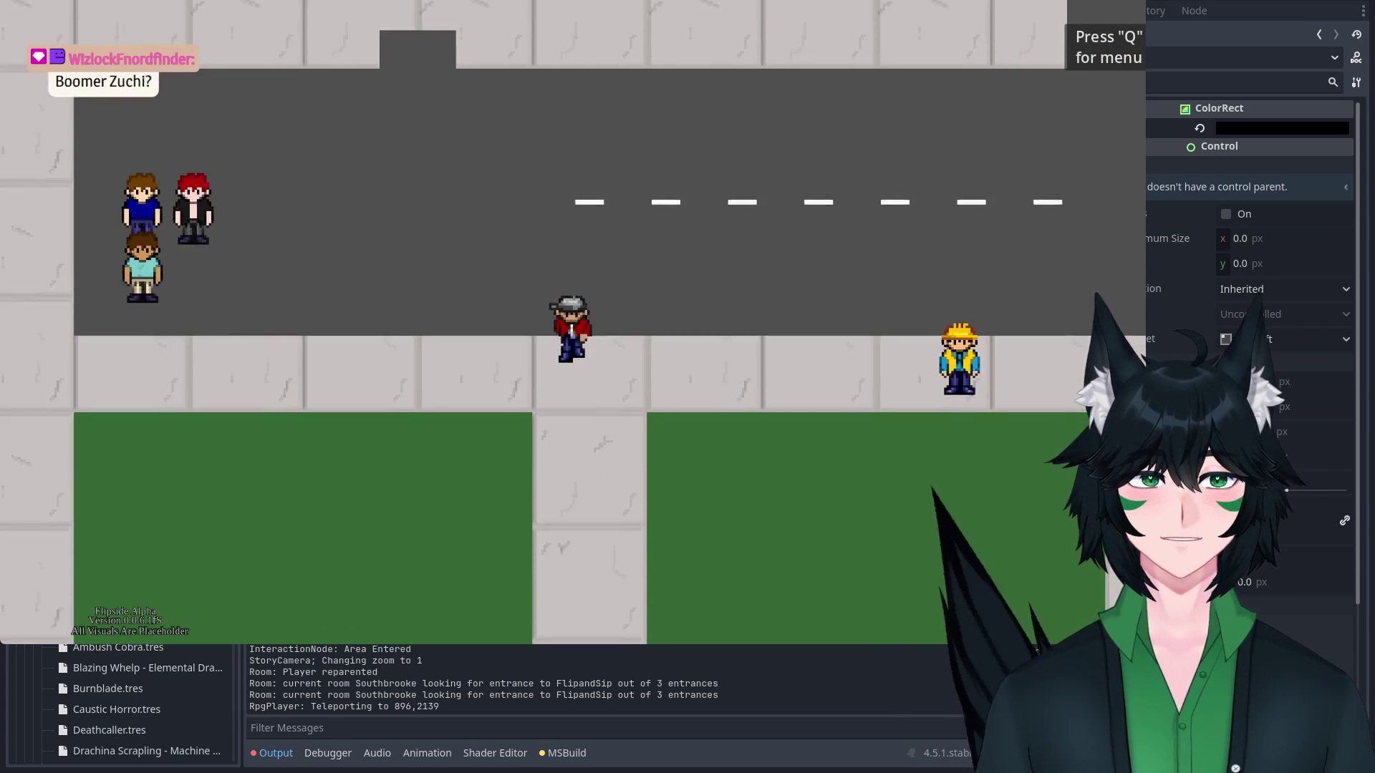
pyautogui.press('Up')
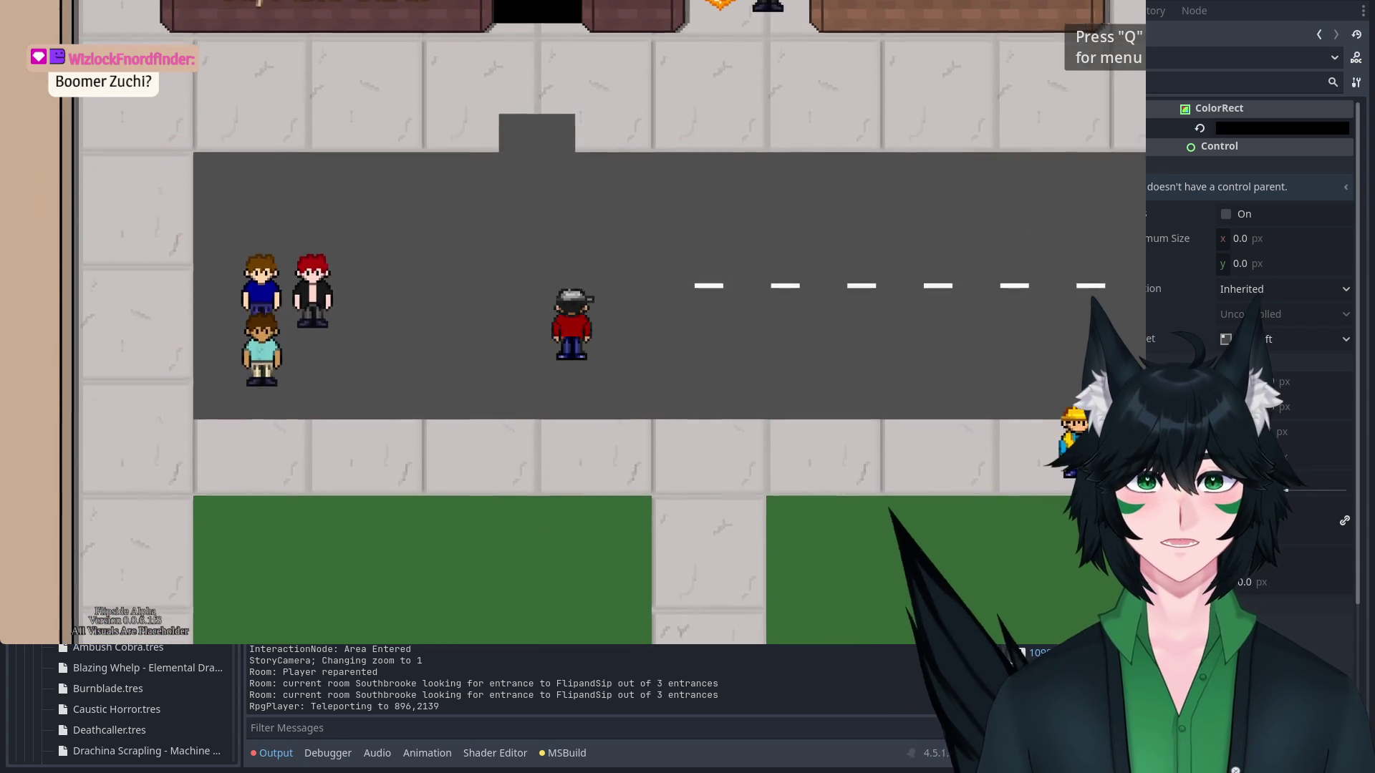
pyautogui.press('Right')
pyautogui.press('Down')
pyautogui.press('Down')
pyautogui.press('Up')
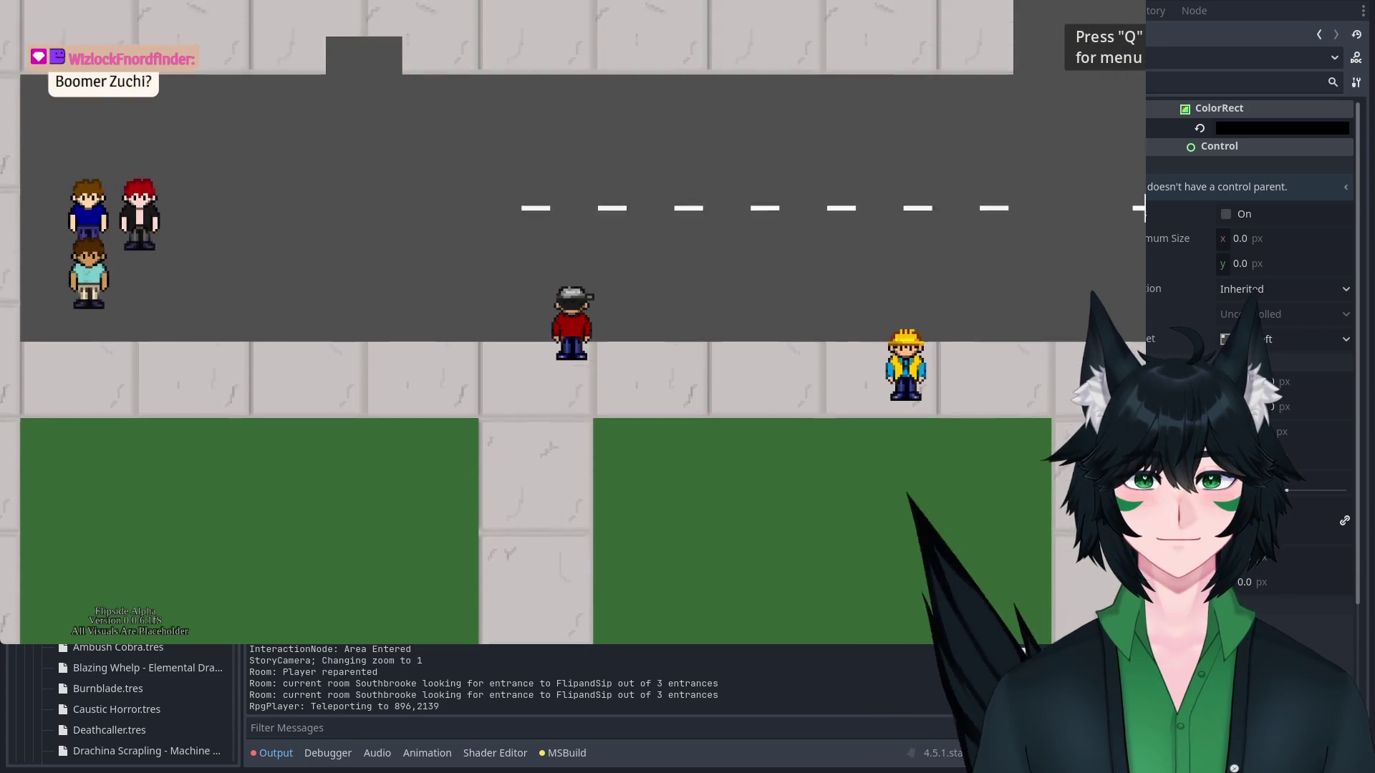
pyautogui.press('Right')
pyautogui.press('Down')
pyautogui.press('Right')
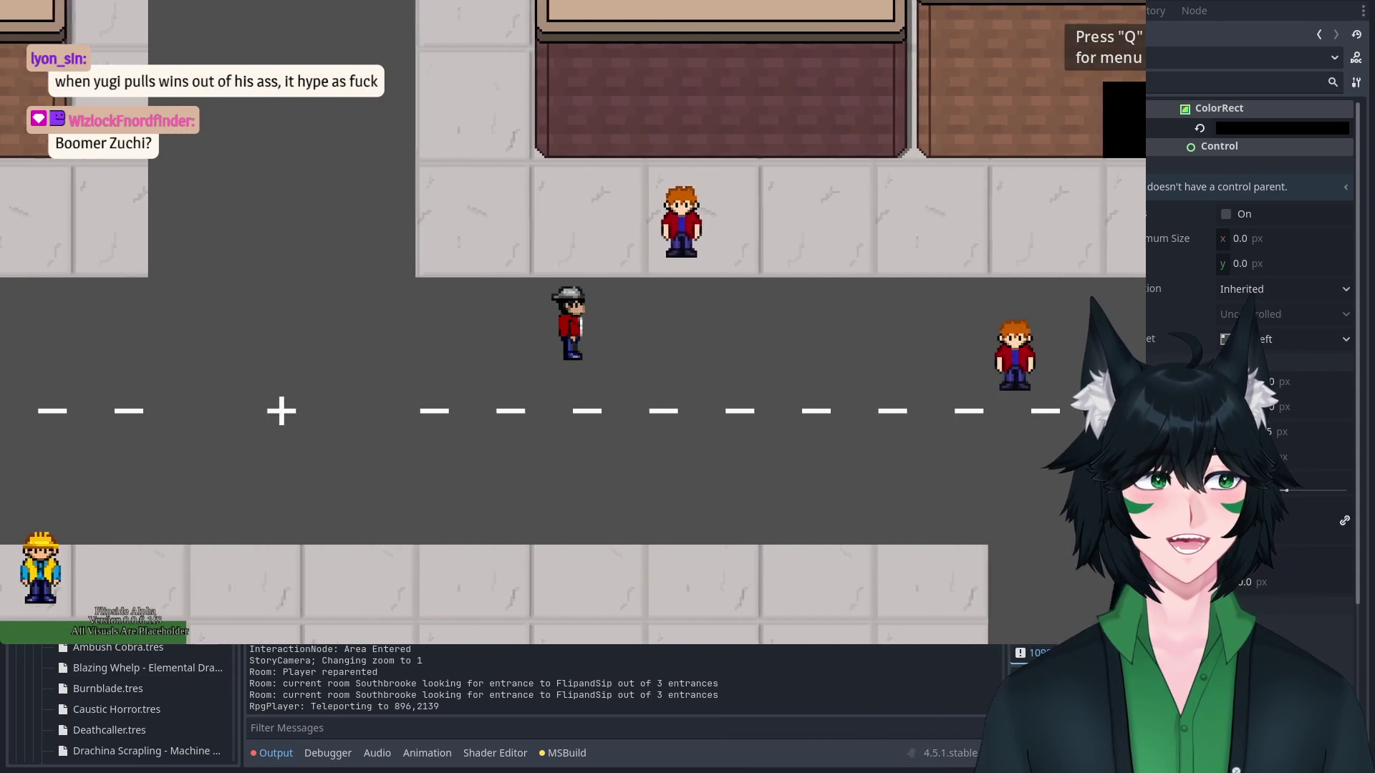
pyautogui.press('Down')
# Walk right past the excavator, down the side street and back to the main street.
pyautogui.press('Right')
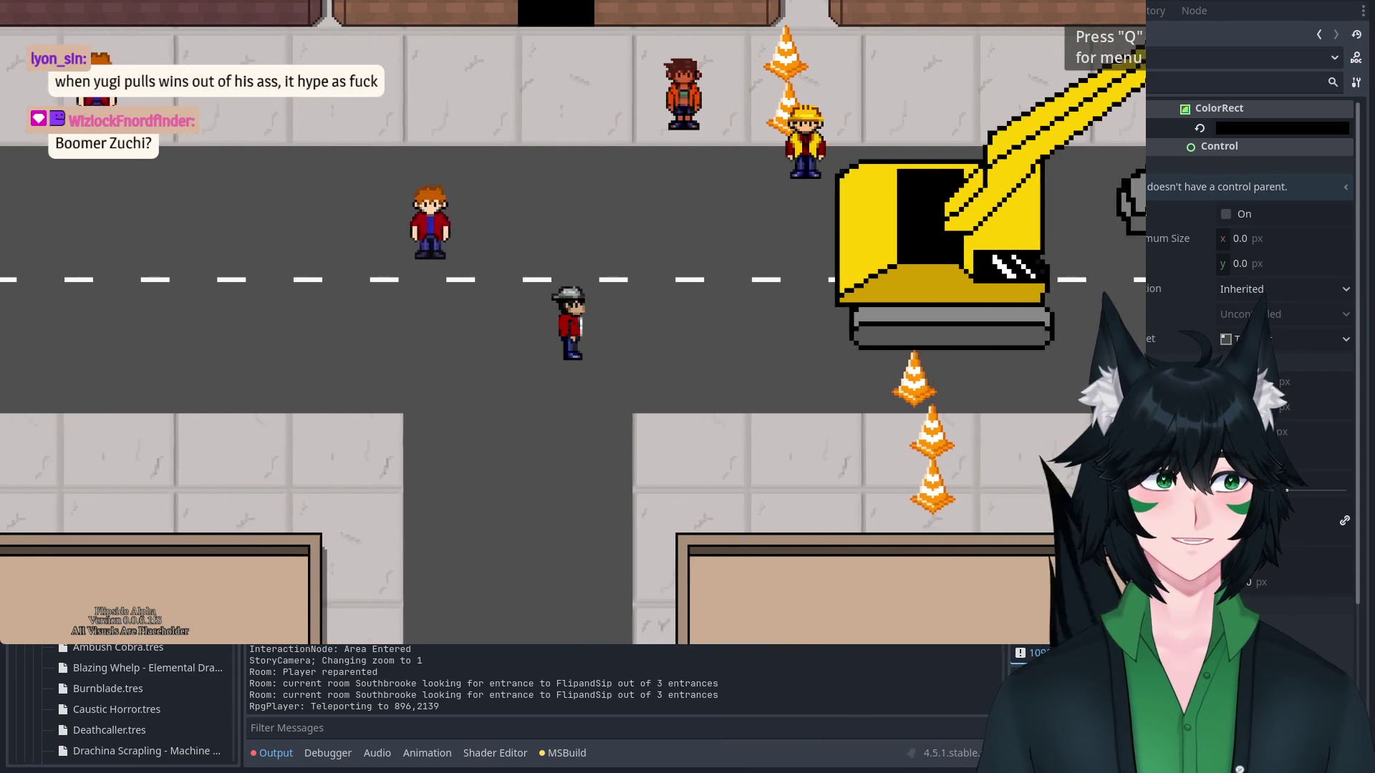
pyautogui.press('Right')
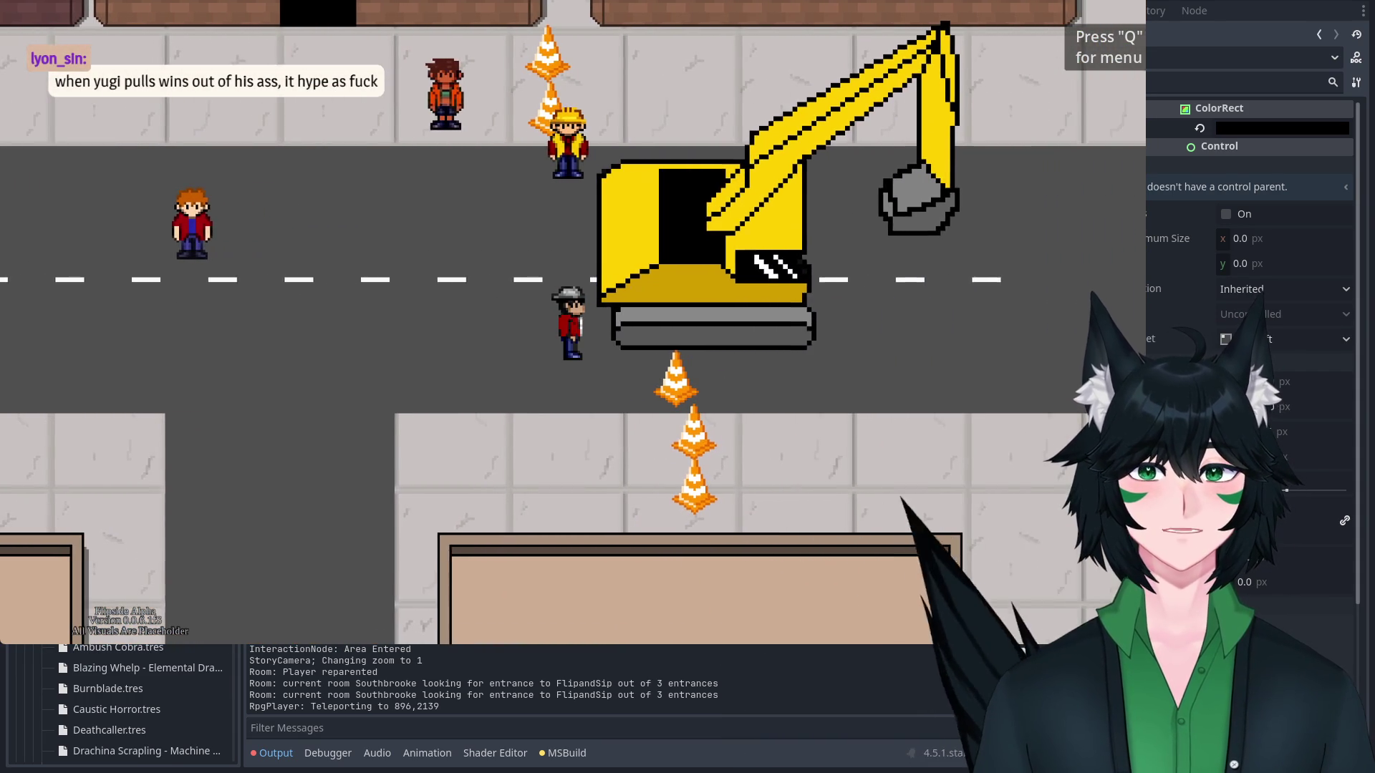
pyautogui.press('Up')
pyautogui.press('Down')
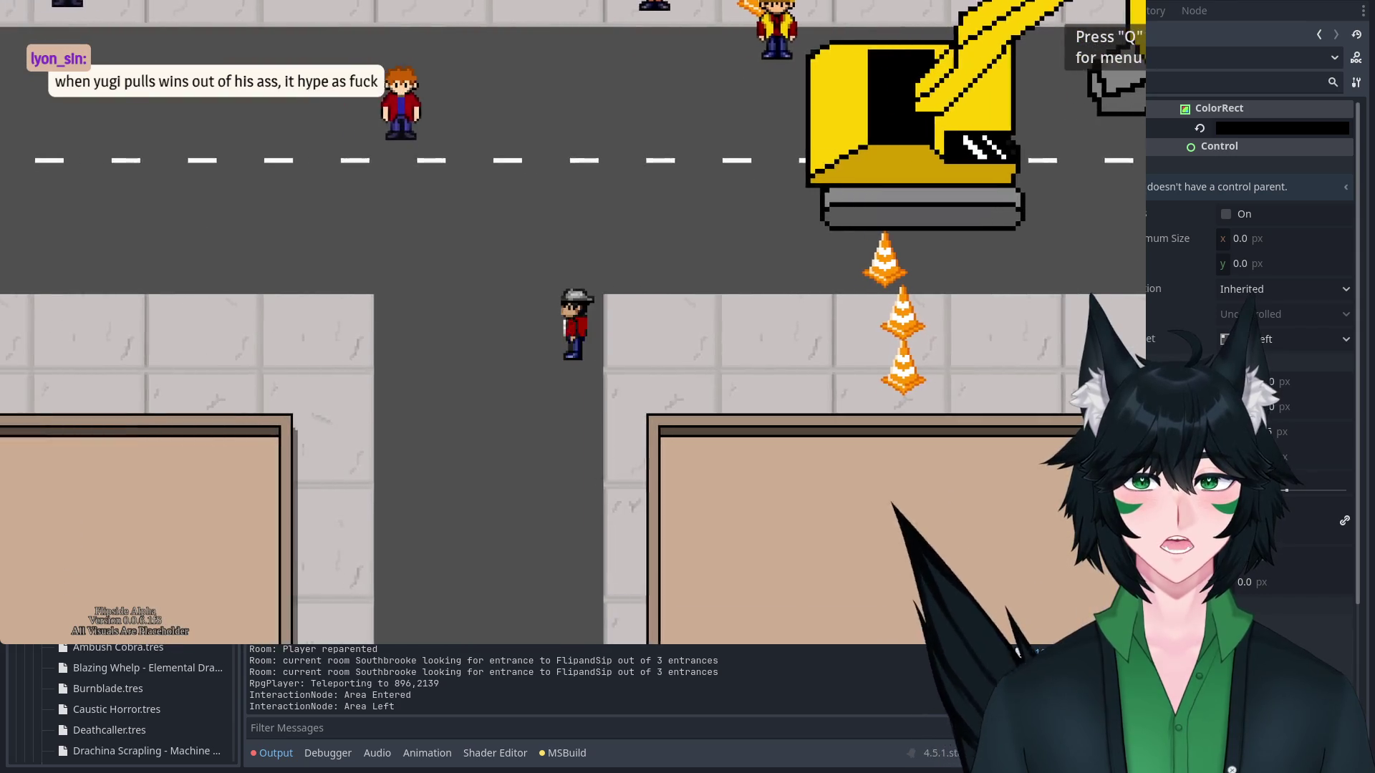
pyautogui.press('Down')
pyautogui.press('Right')
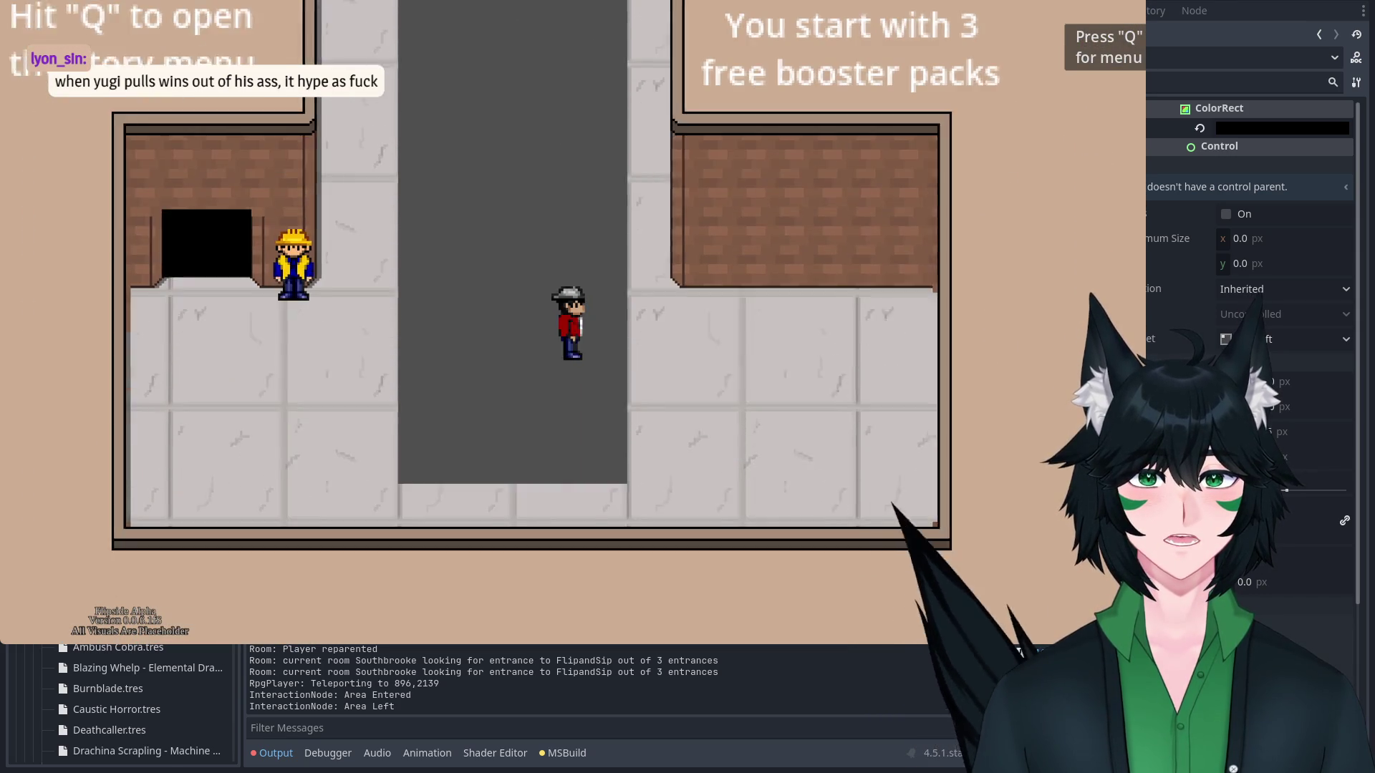
pyautogui.press('Up')
pyautogui.press('Left')
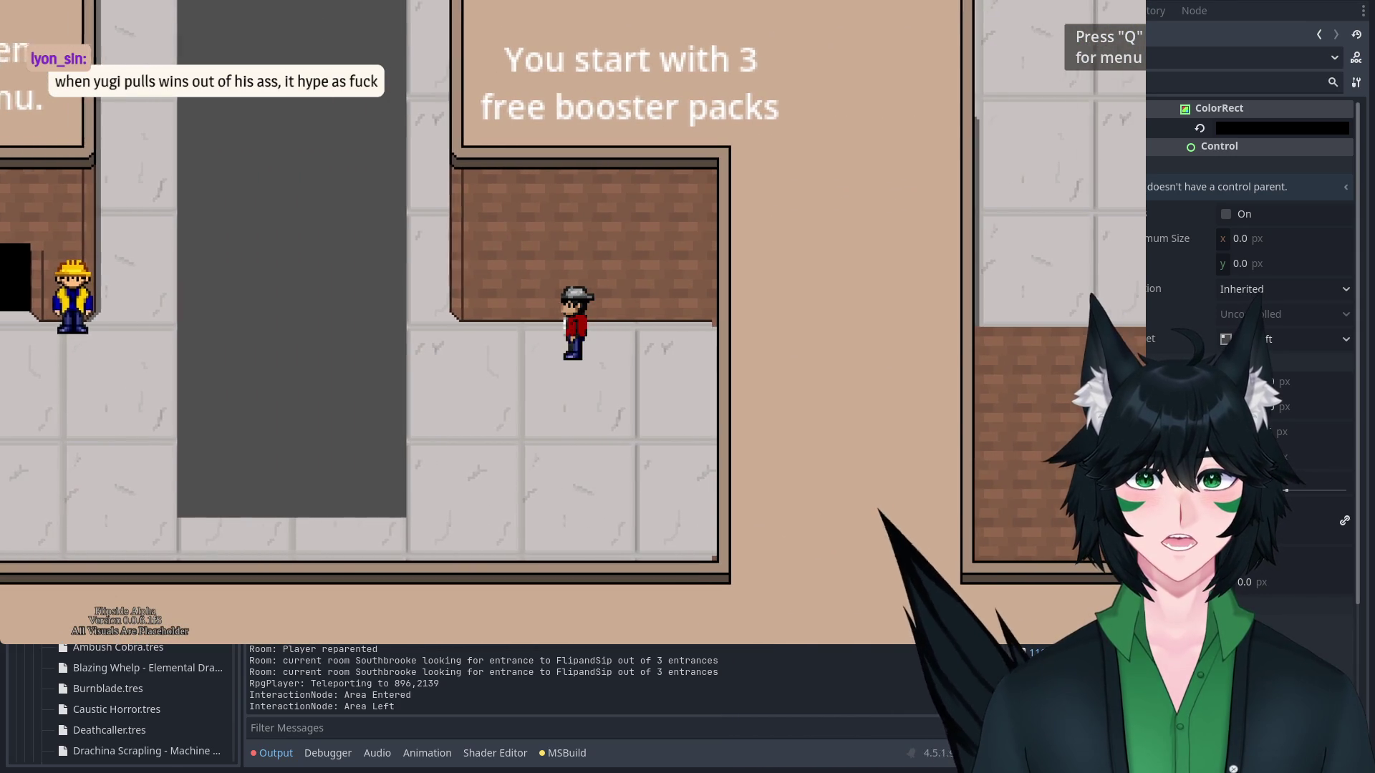
pyautogui.press('Up')
pyautogui.press('Left')
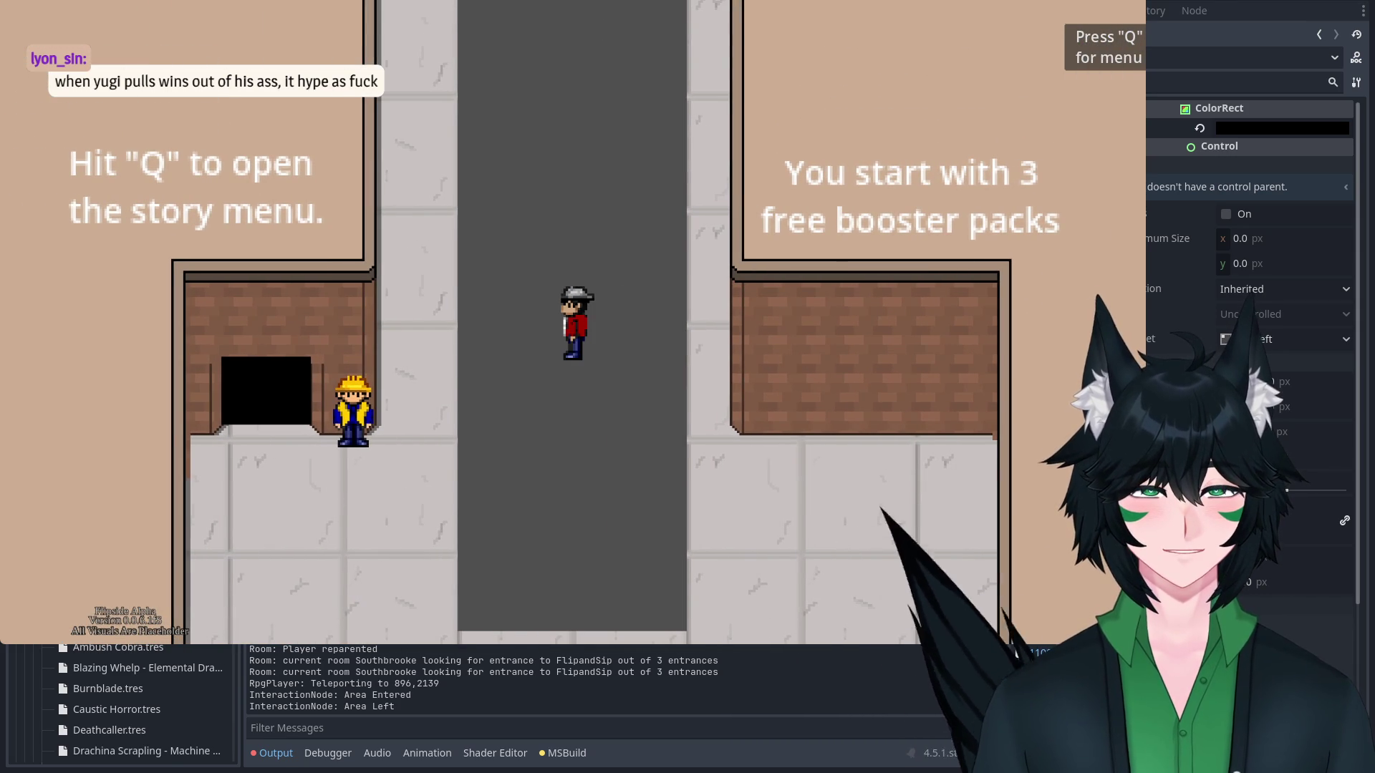
pyautogui.press('Down')
pyautogui.press('Right')
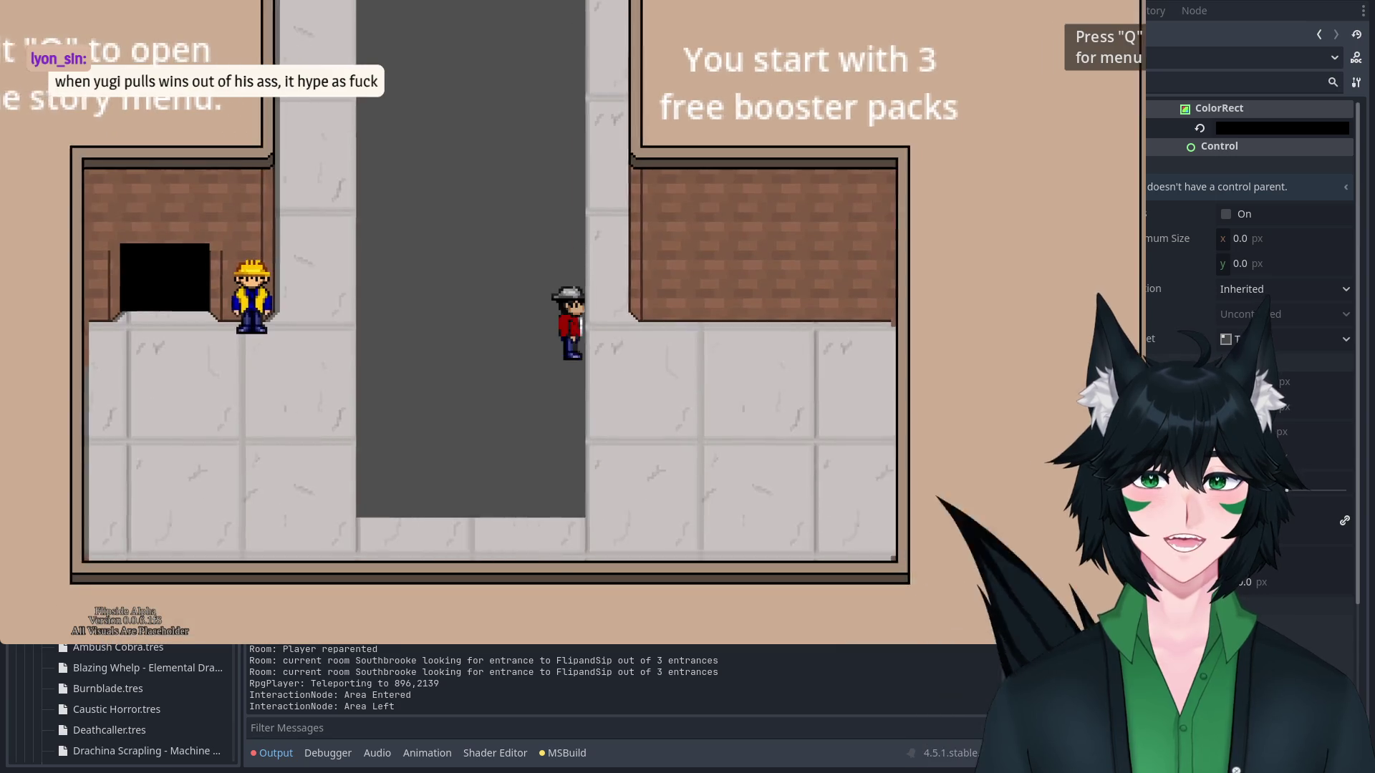
pyautogui.press('Left')
pyautogui.press('Left')
pyautogui.press('Up')
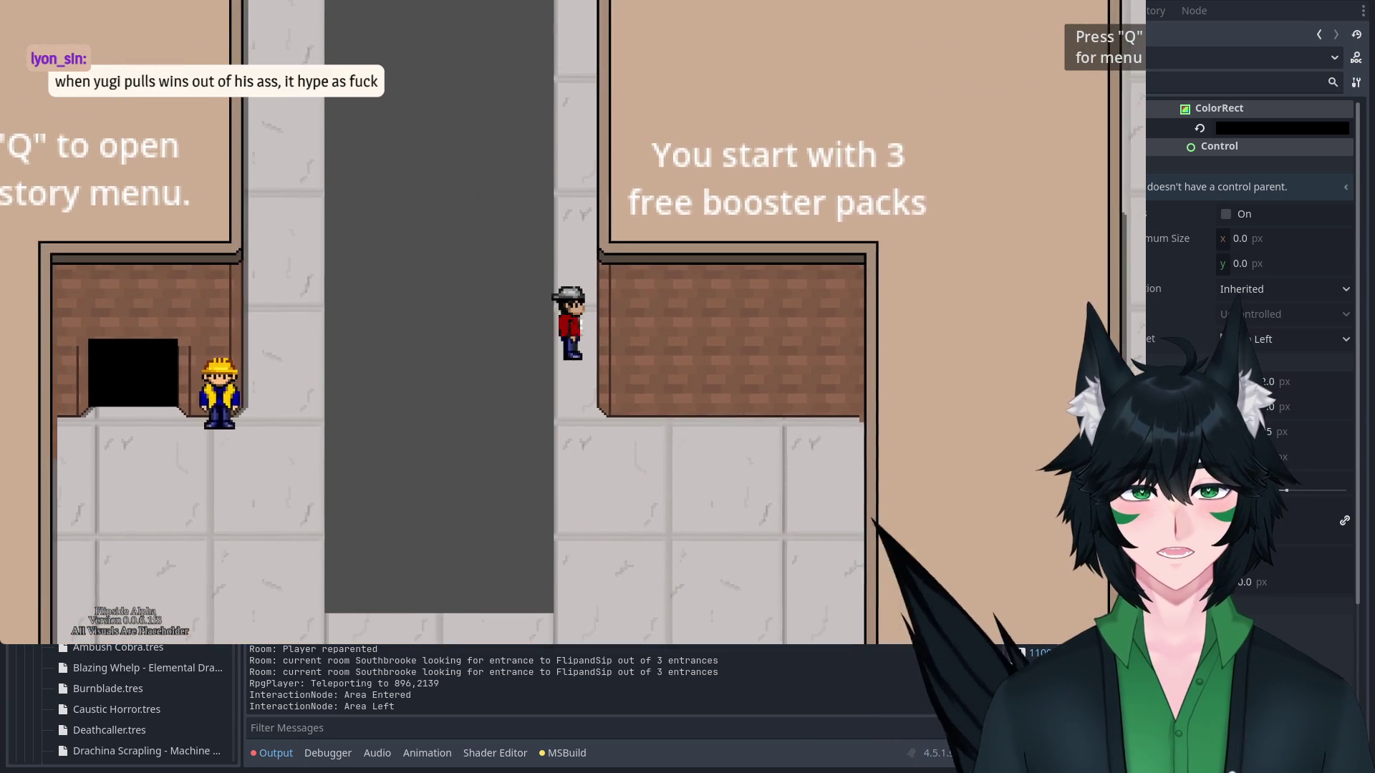
pyautogui.press('Up')
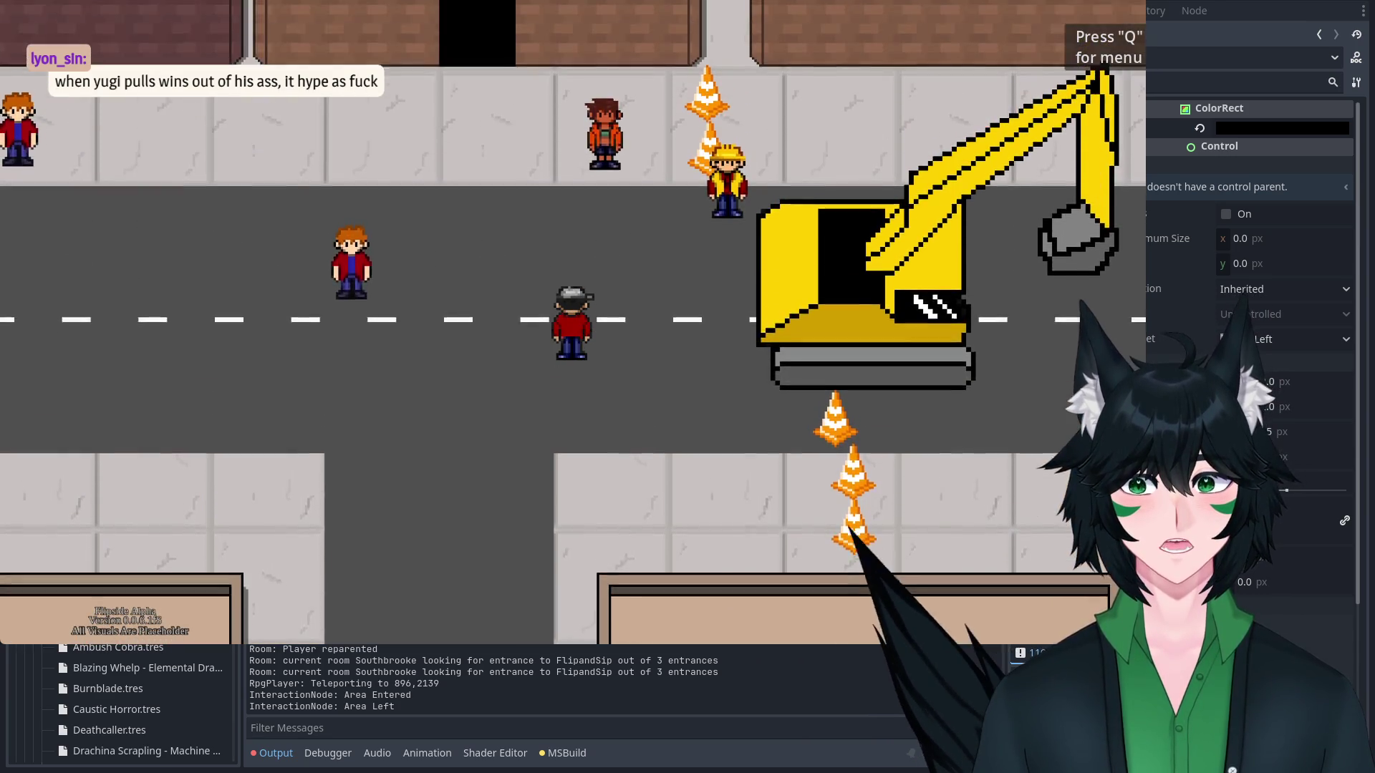
# Wander along the sidewalk beside the excavator and end facing down.
pyautogui.press('Down')
pyautogui.press('Down')
pyautogui.press('Up')
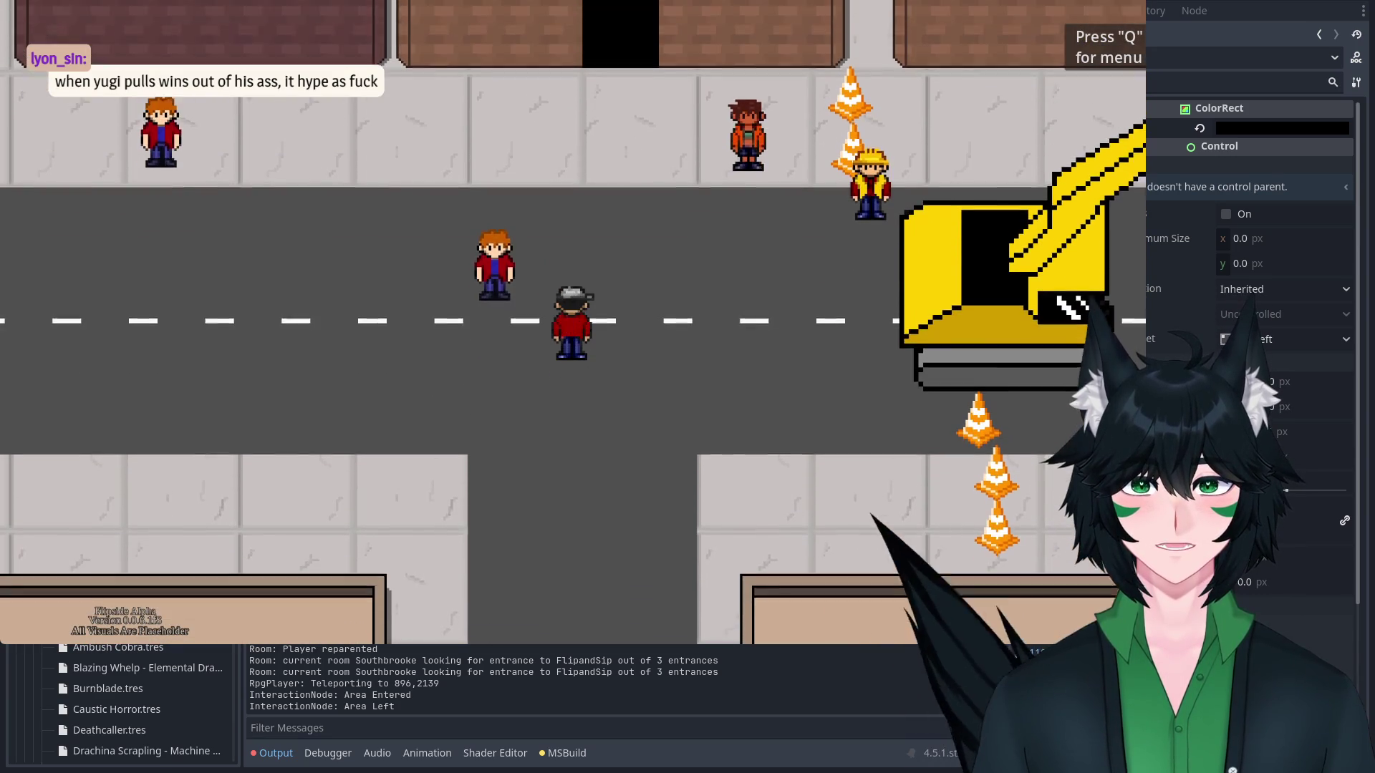
pyautogui.press('Right')
pyautogui.press('Left')
pyautogui.press('Left')
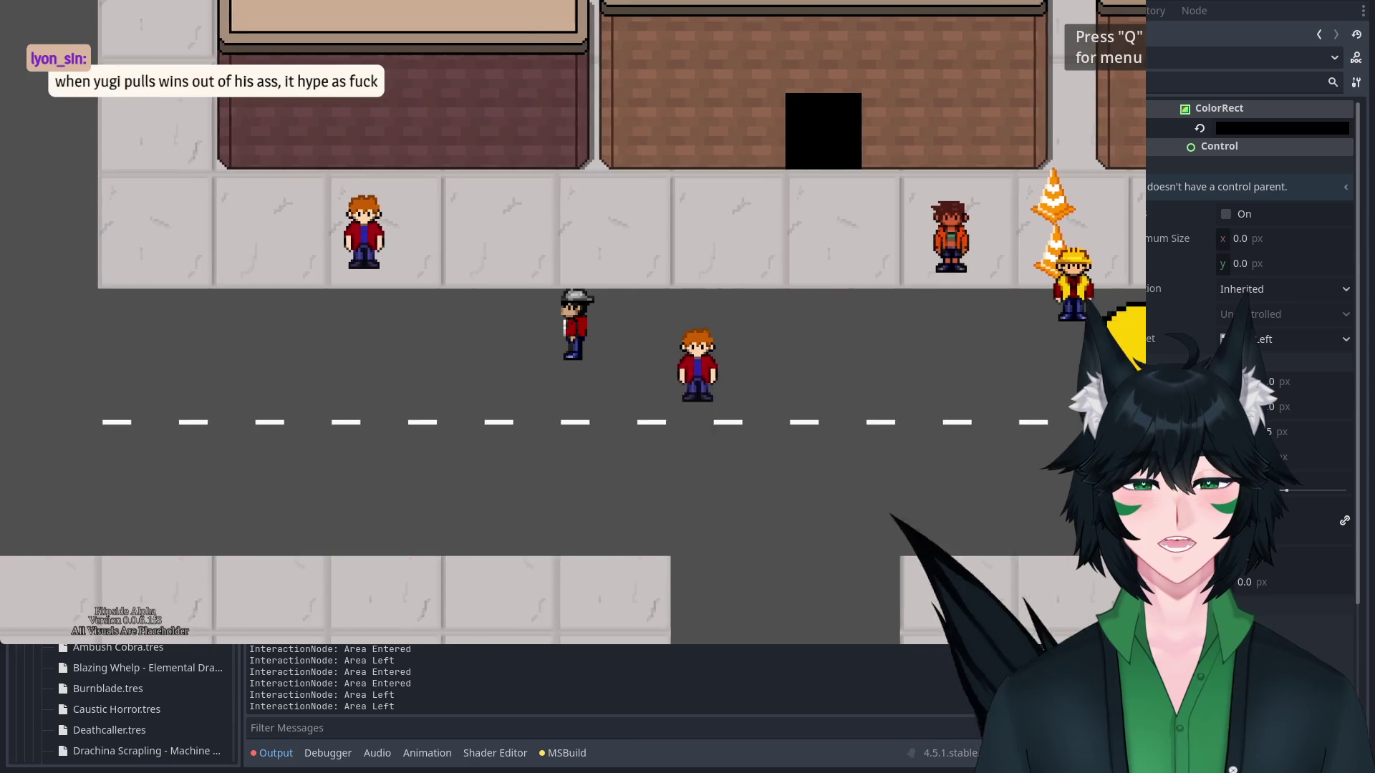
pyautogui.press('Up')
pyautogui.press('Left')
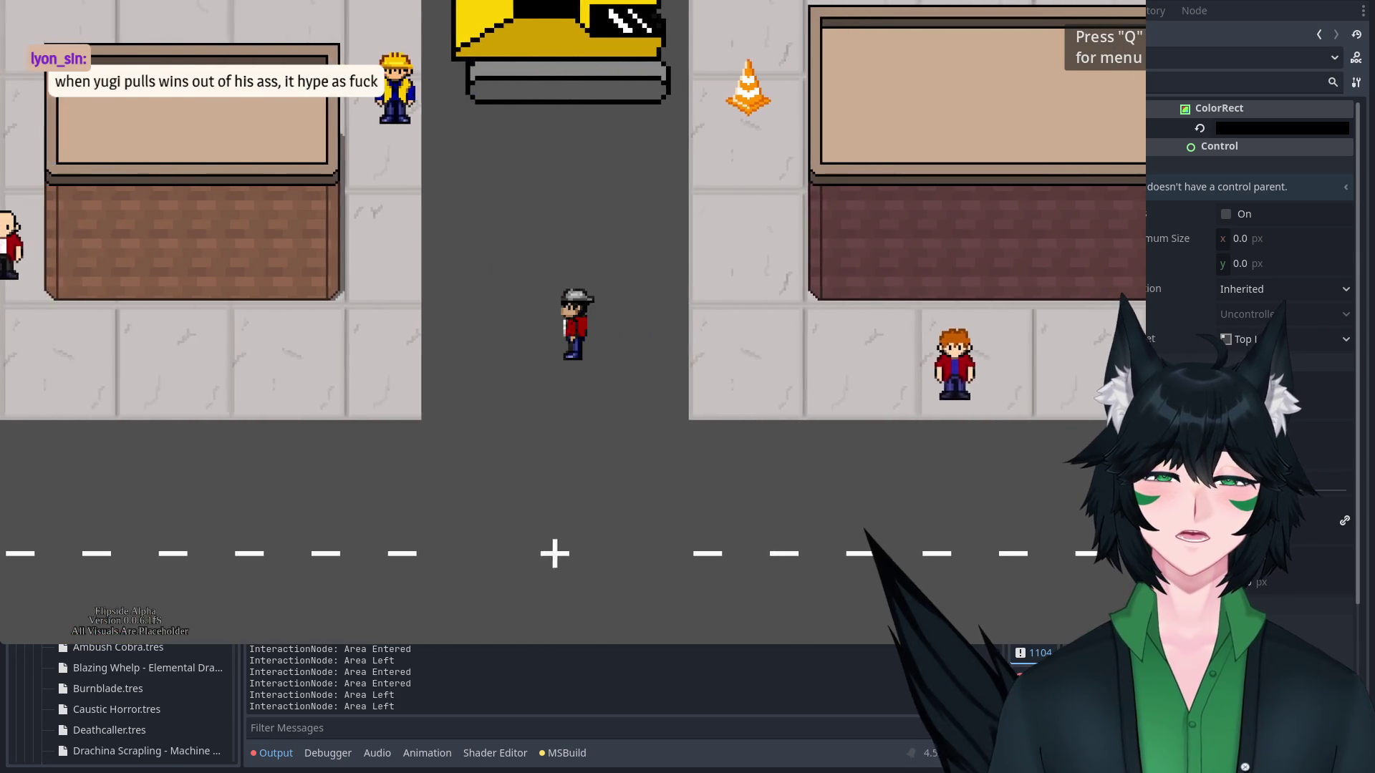
pyautogui.press('Right')
pyautogui.press('Up')
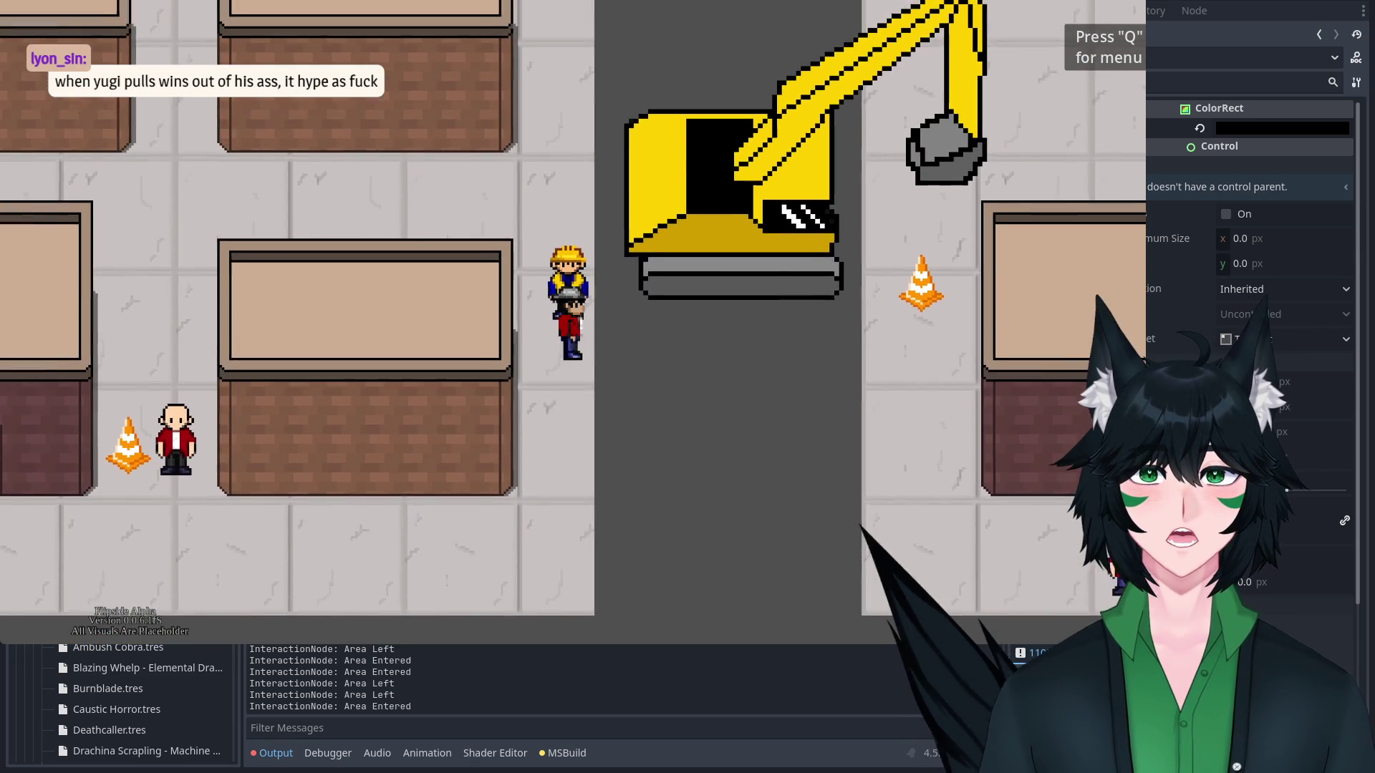
pyautogui.press('Down')
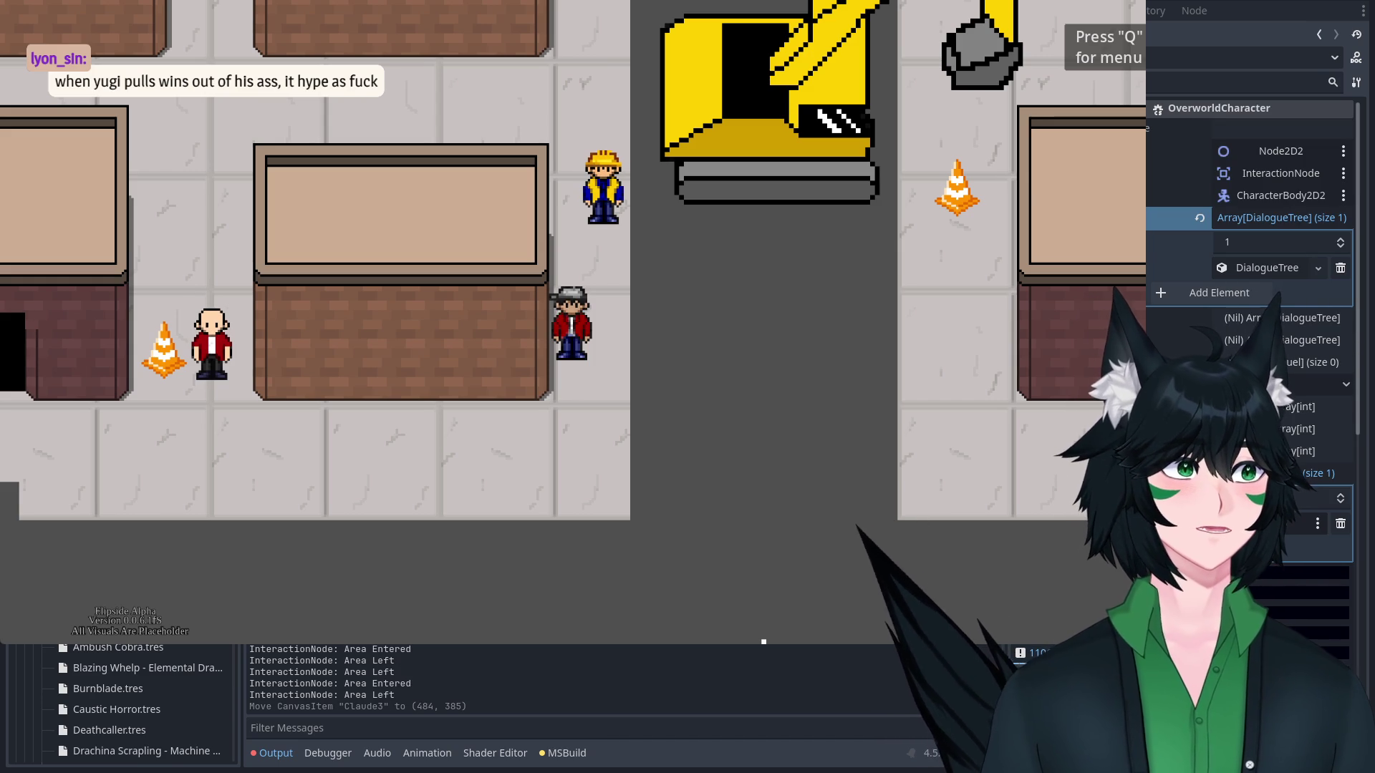
# Undo both moves of the Claude3 character and the collision shape move.
pyautogui.hotkey('ctrl', 'z')
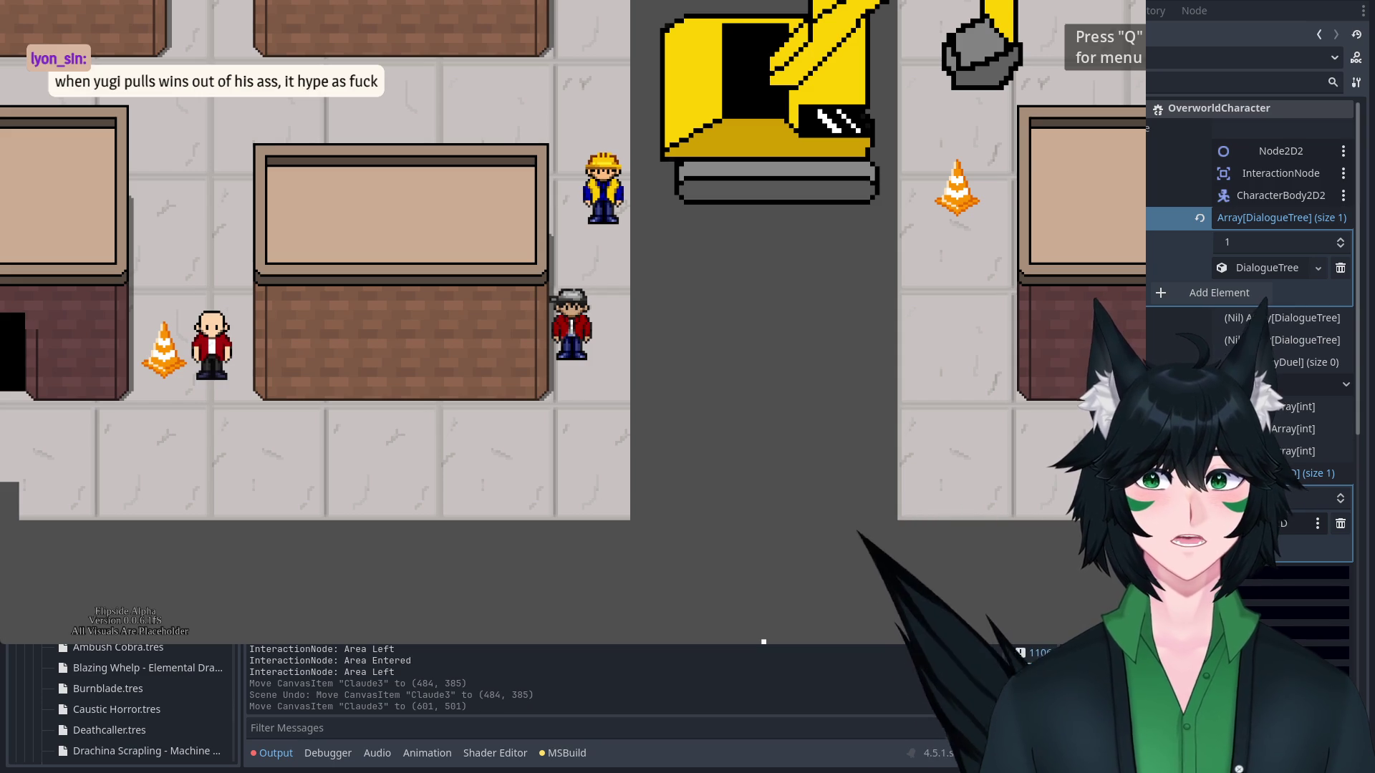
pyautogui.hotkey('ctrl', 'z')
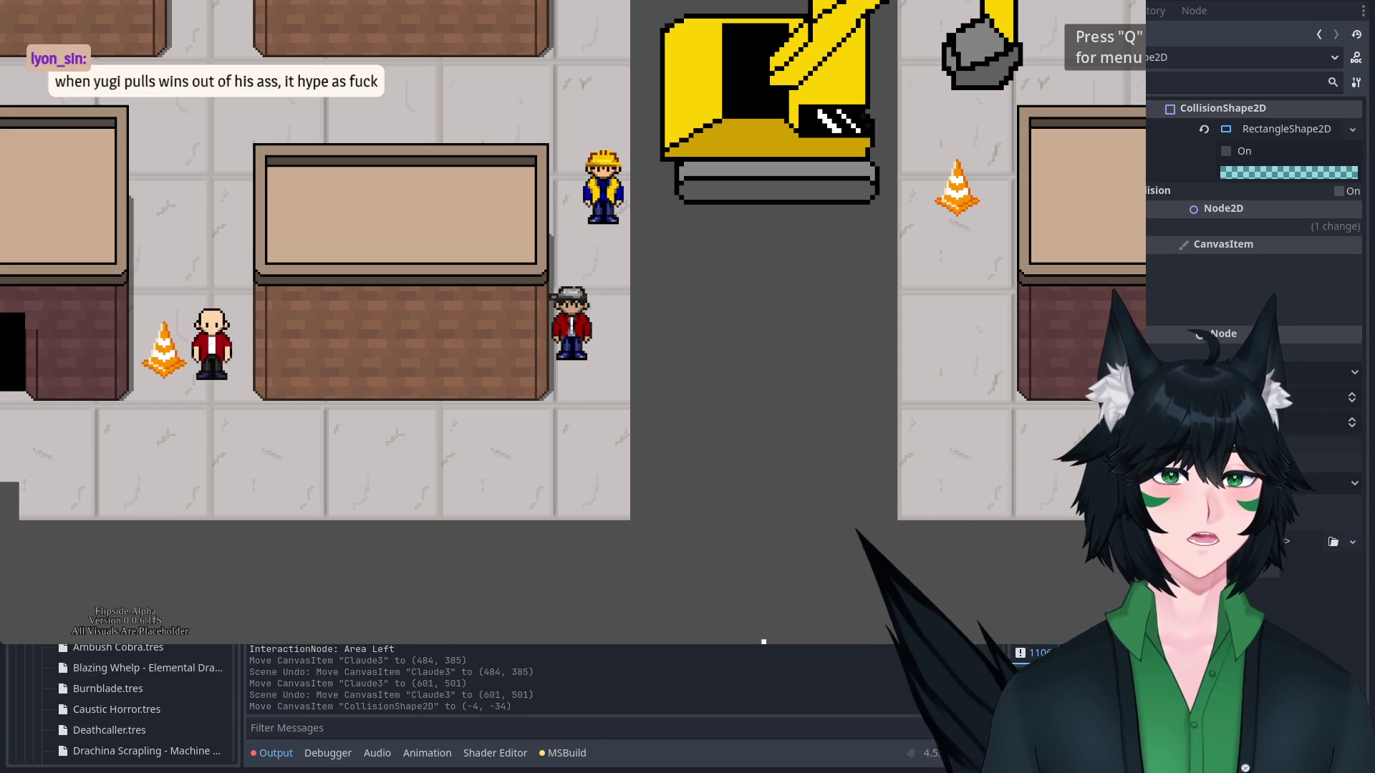
pyautogui.hotkey('ctrl', 'z')
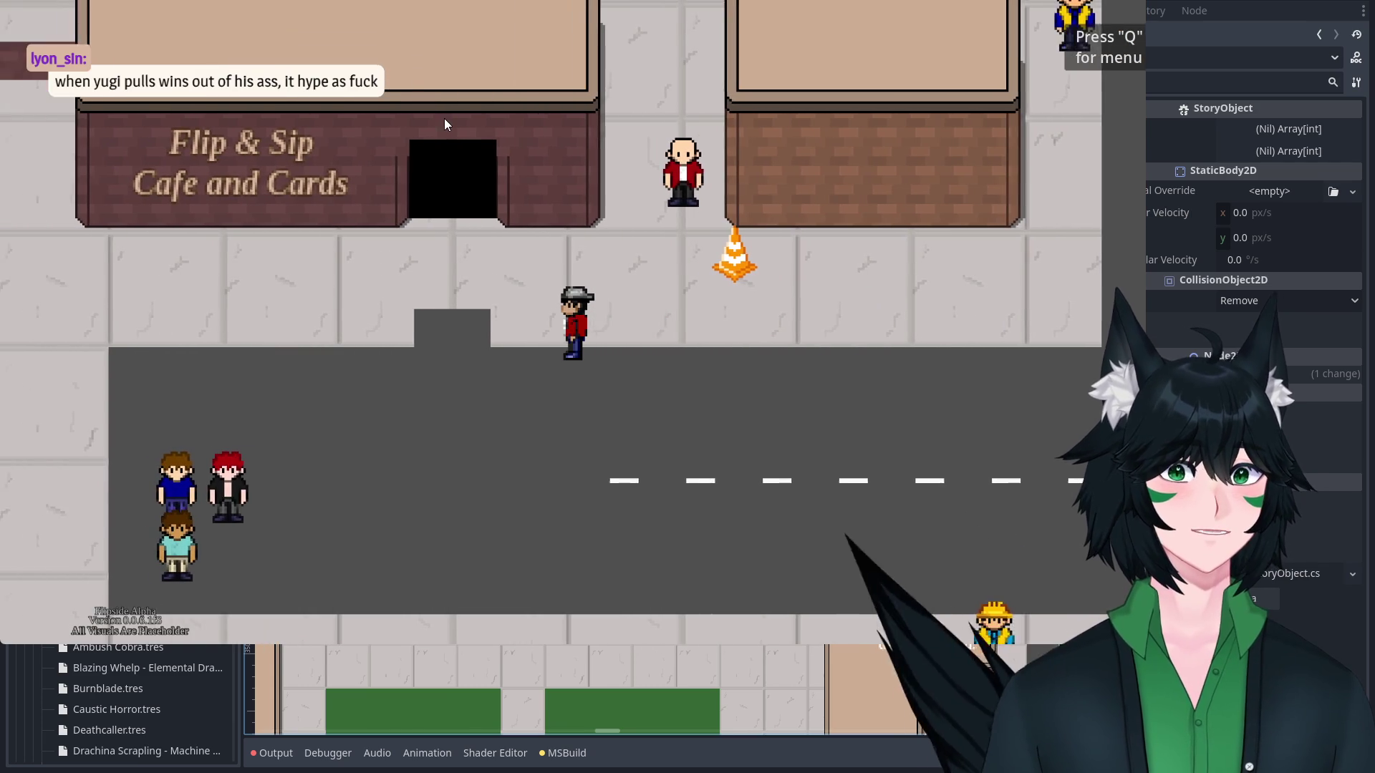
# Walk the player north past the cafe, through the doorway and back, then east toward the green path.
pyautogui.press('Up')
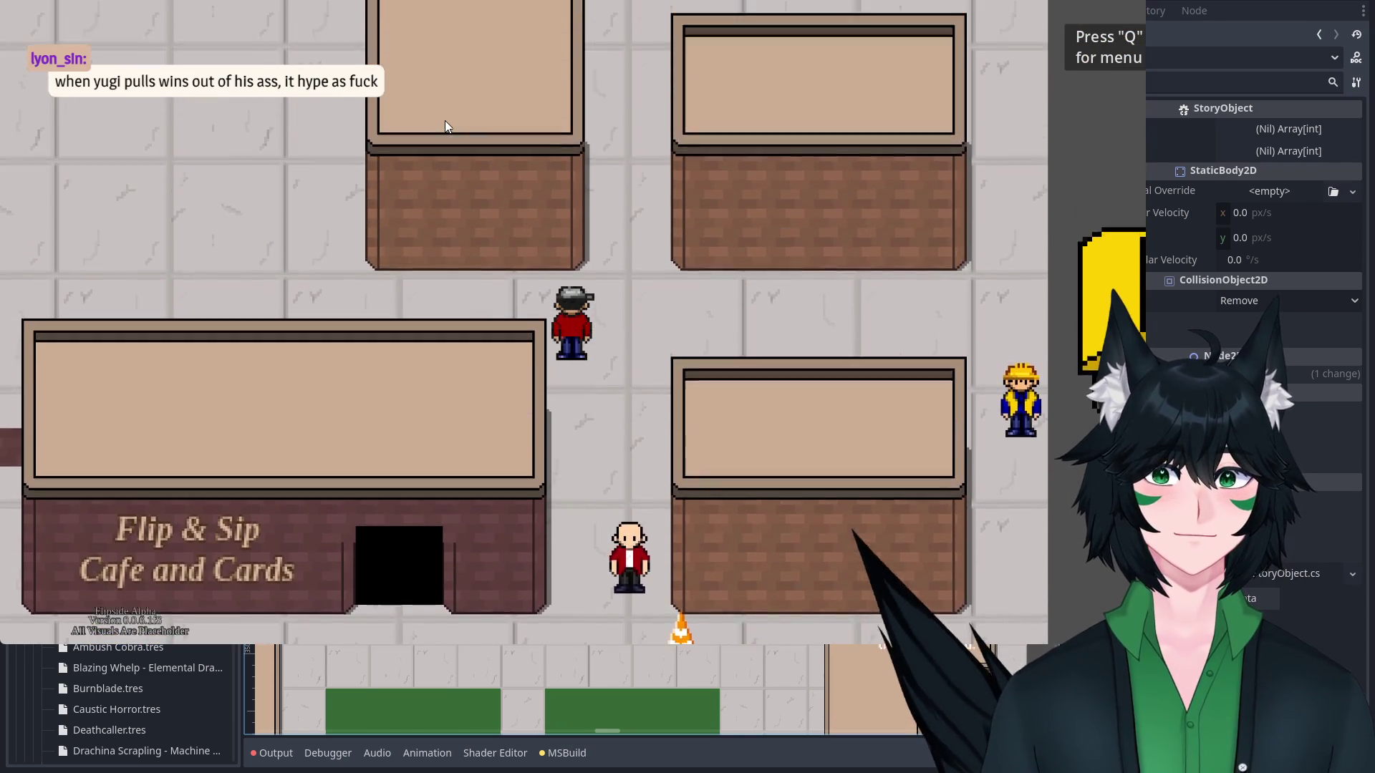
pyautogui.press('Left')
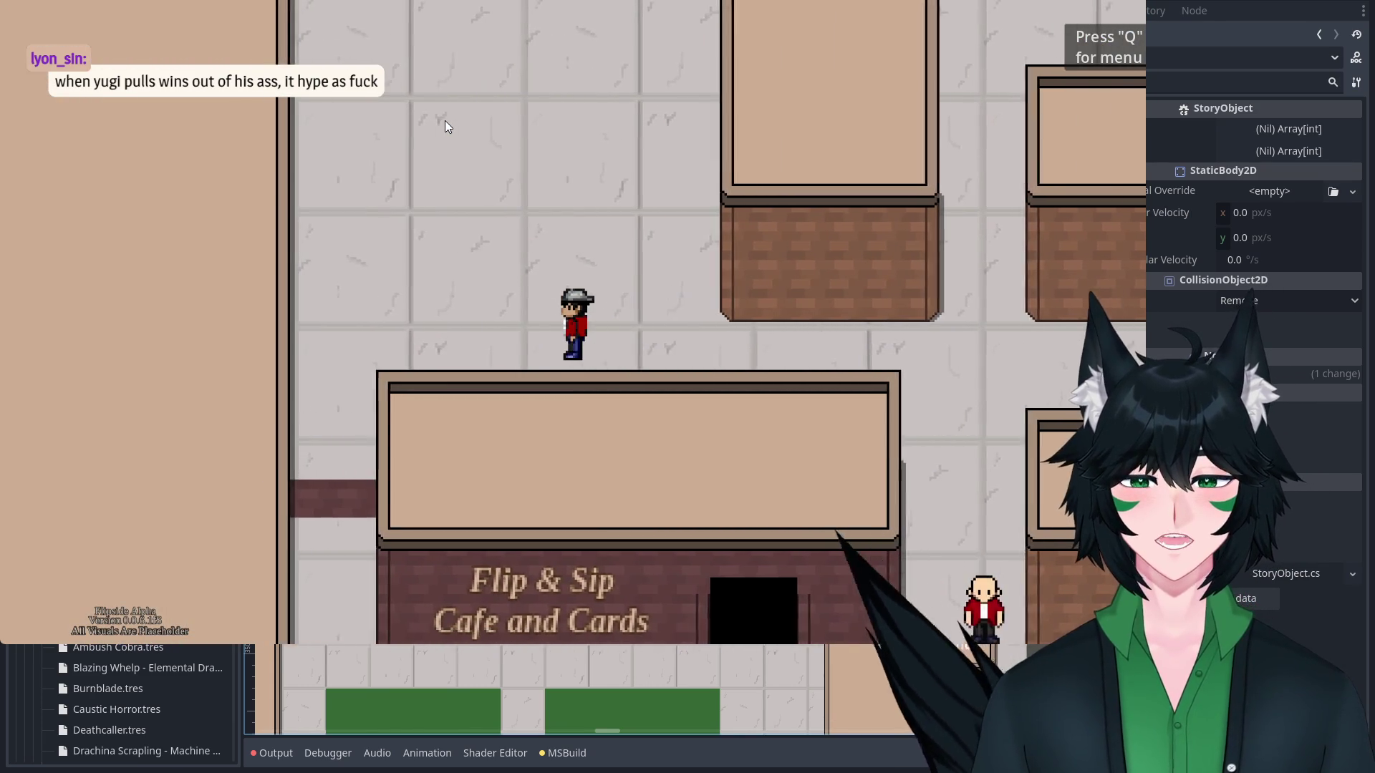
pyautogui.press('Up')
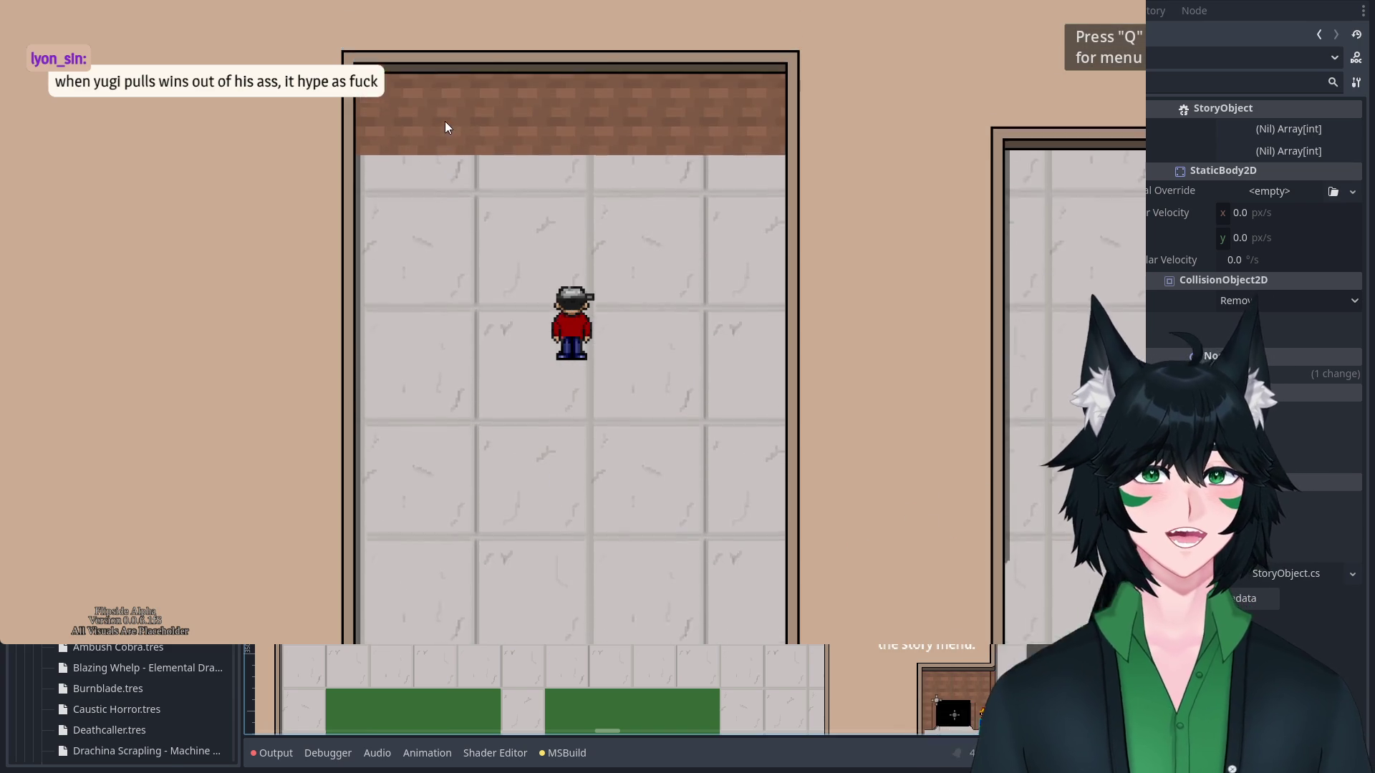
pyautogui.press('Down')
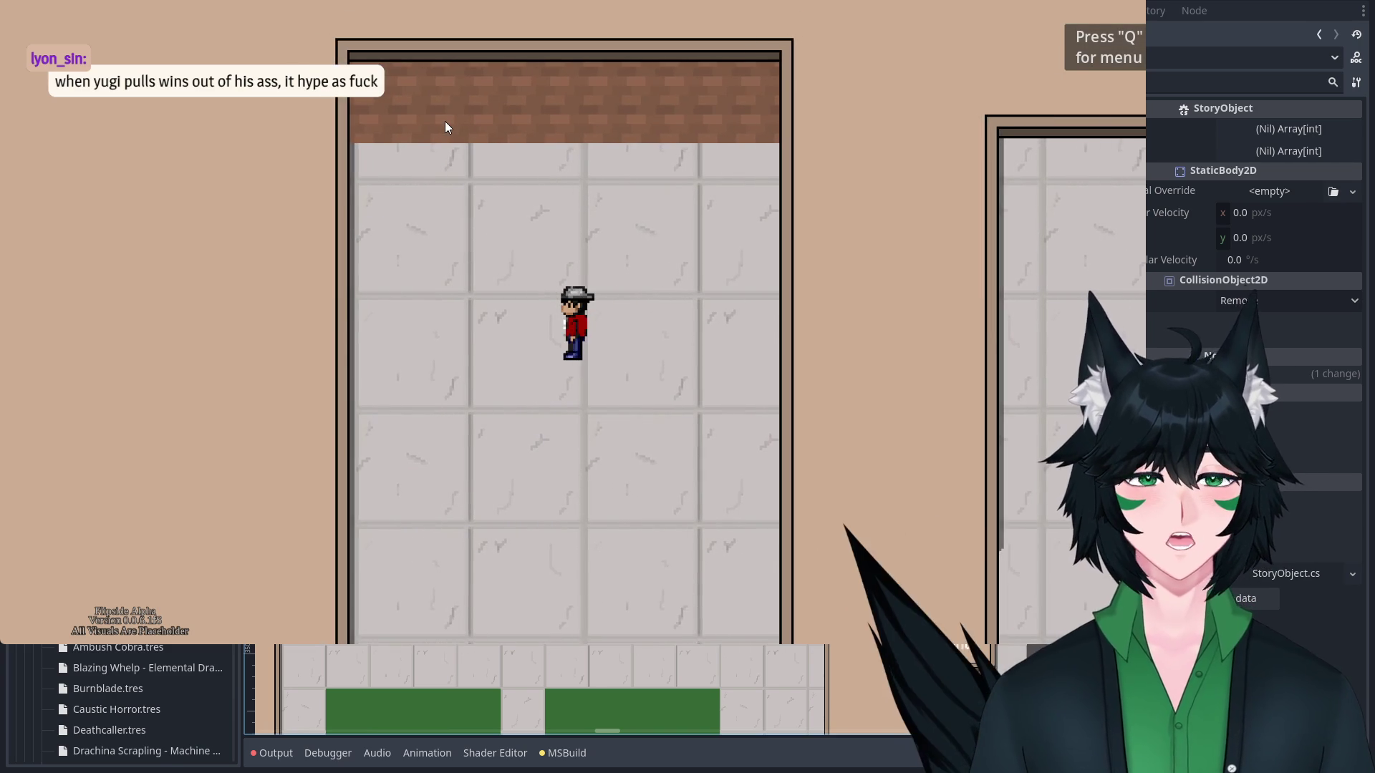
pyautogui.press('Down')
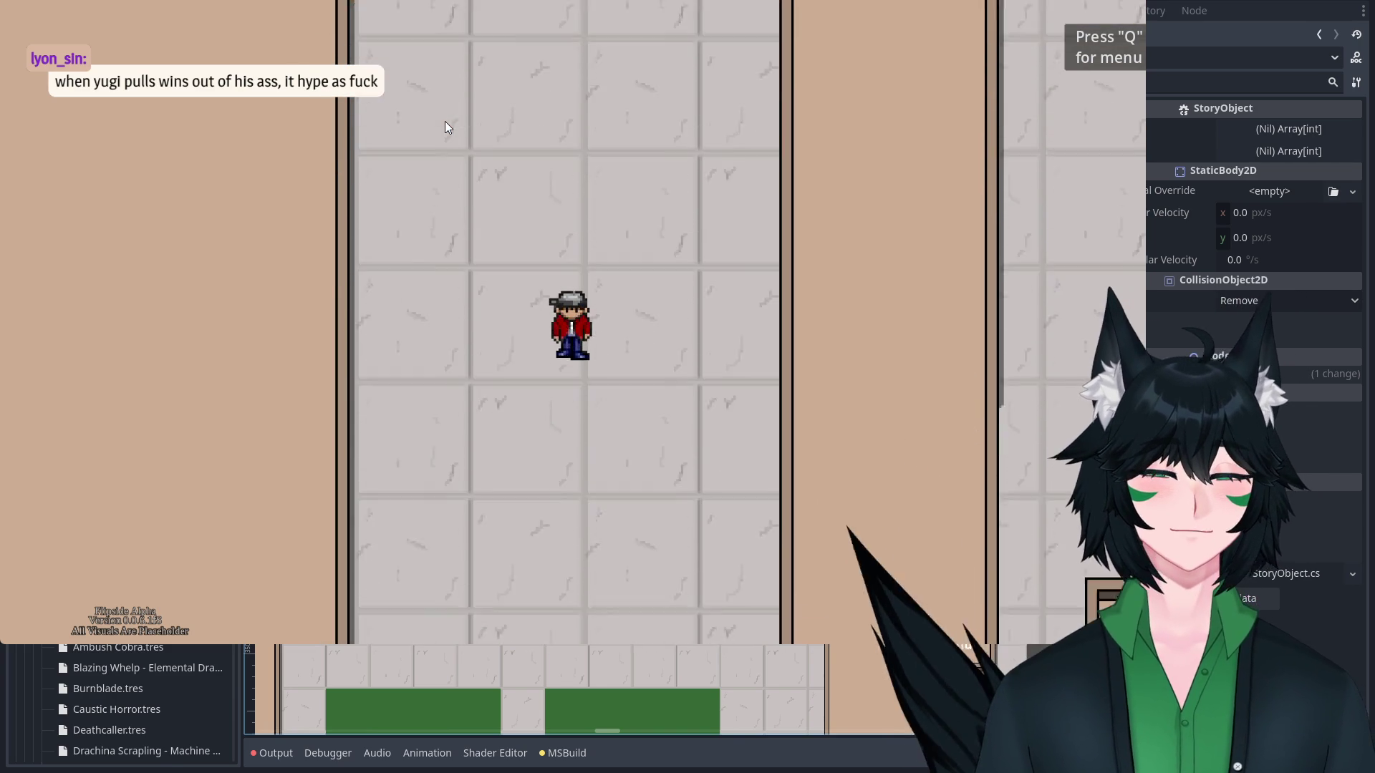
pyautogui.press('Right')
pyautogui.press('Right')
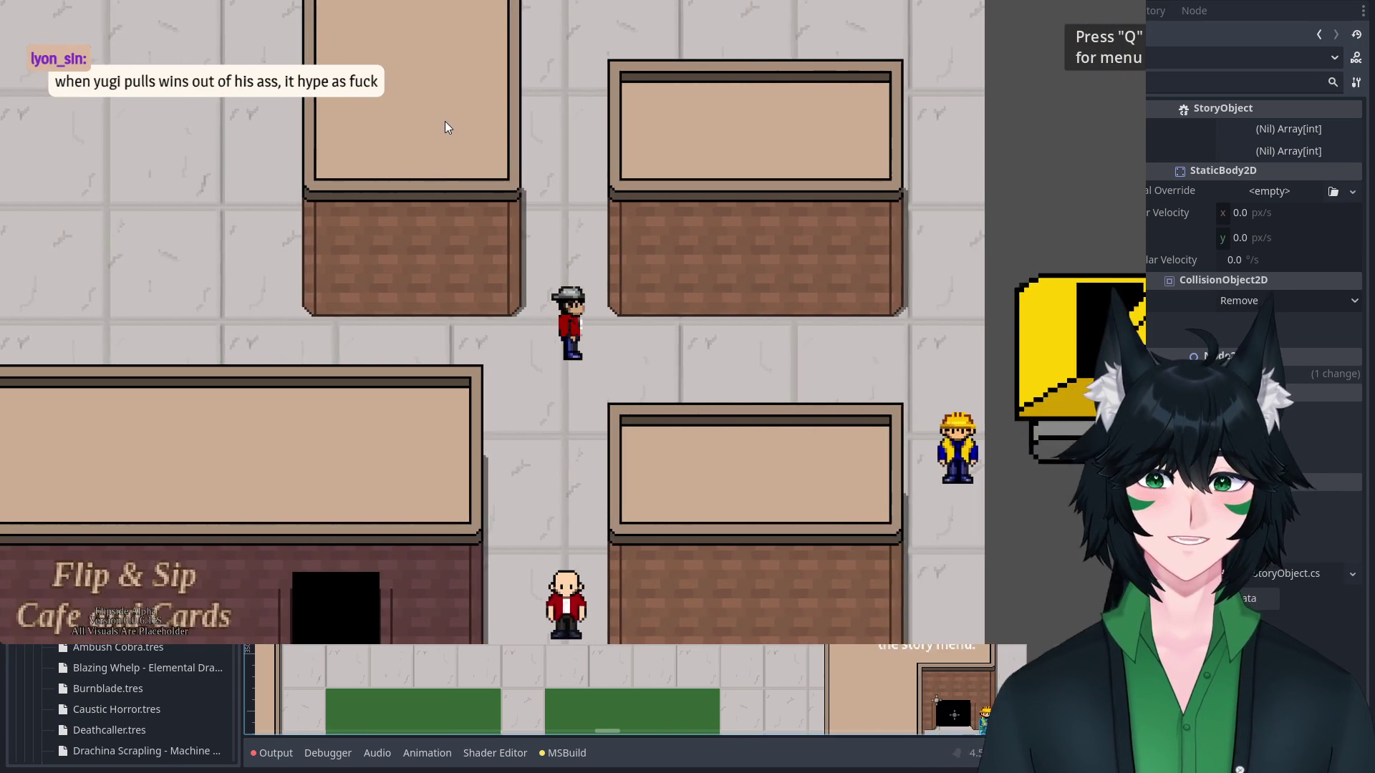
pyautogui.press('Up')
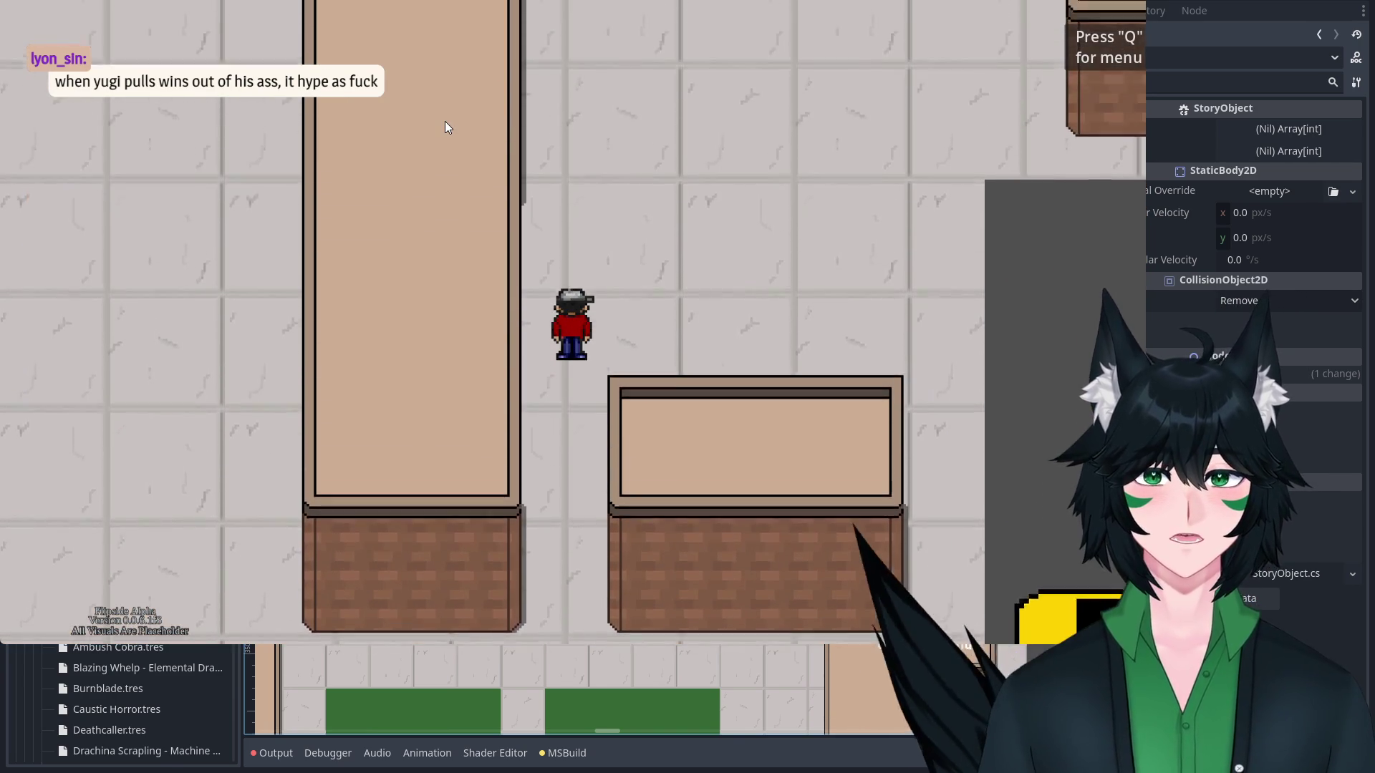
pyautogui.press('Right')
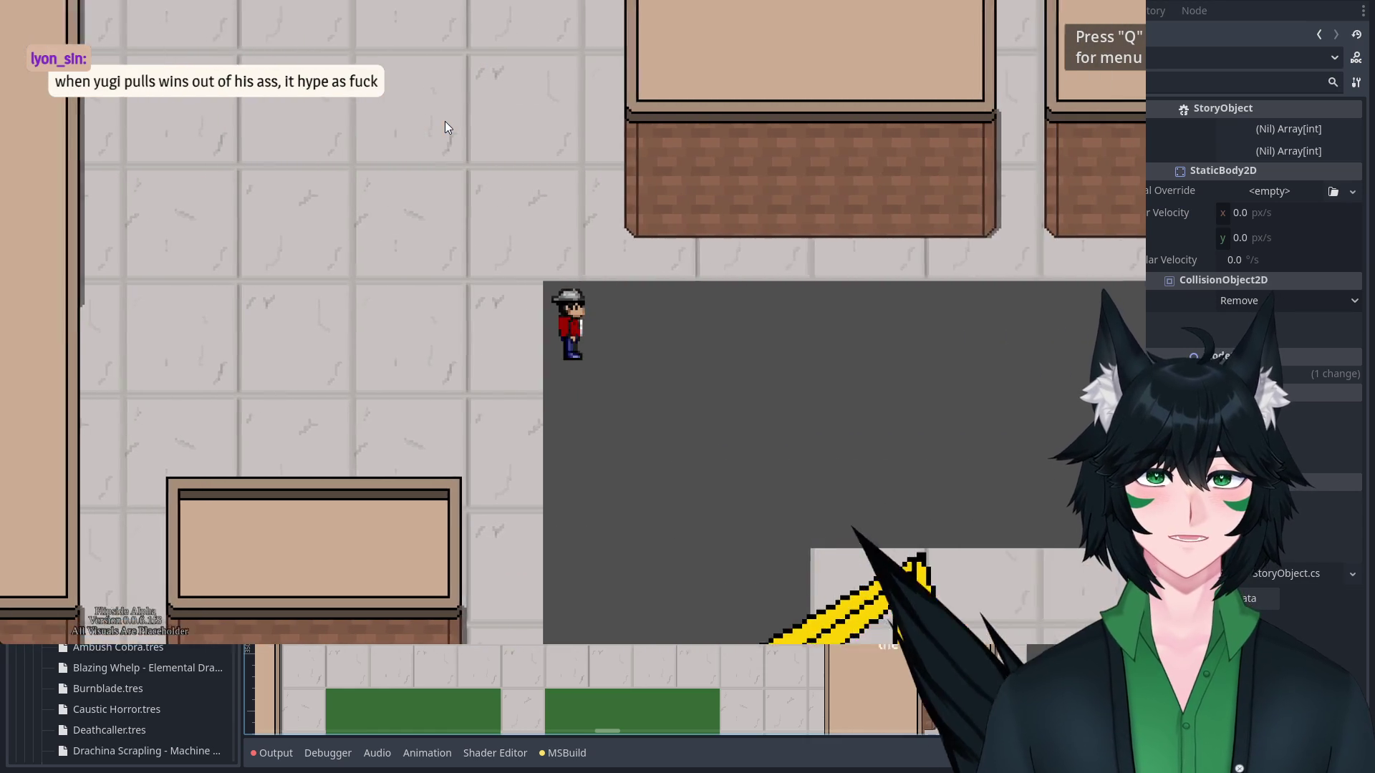
pyautogui.press('Up')
pyautogui.press('Right')
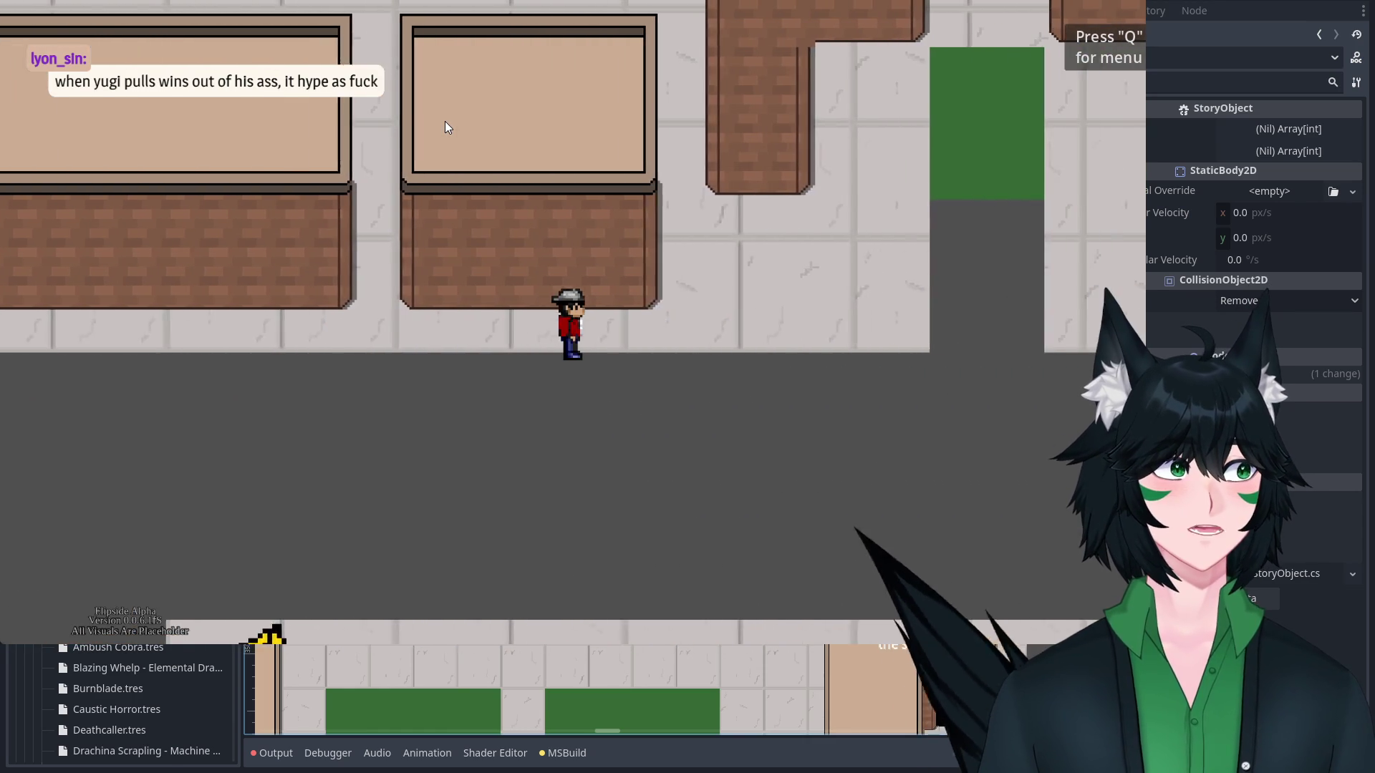
pyautogui.press('Right')
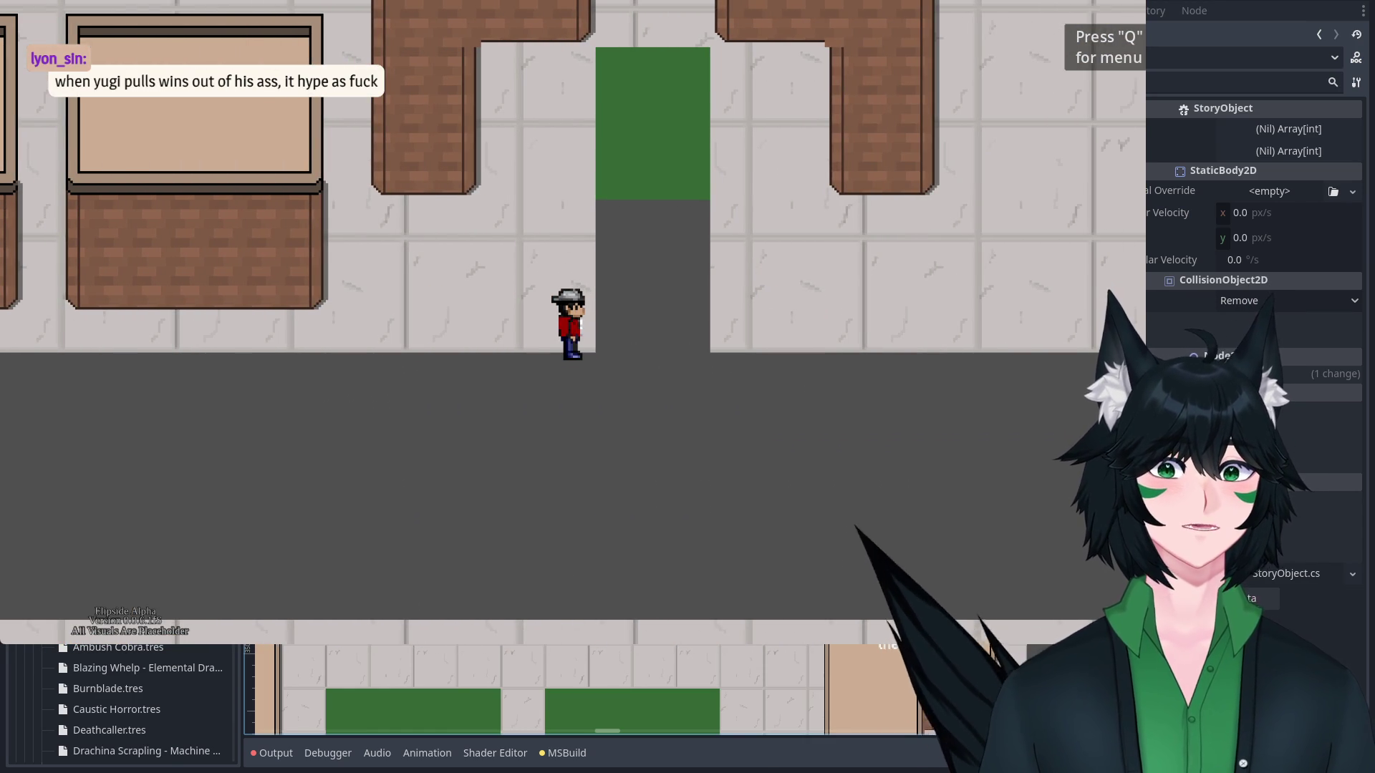
pyautogui.press('Right')
pyautogui.press('Up')
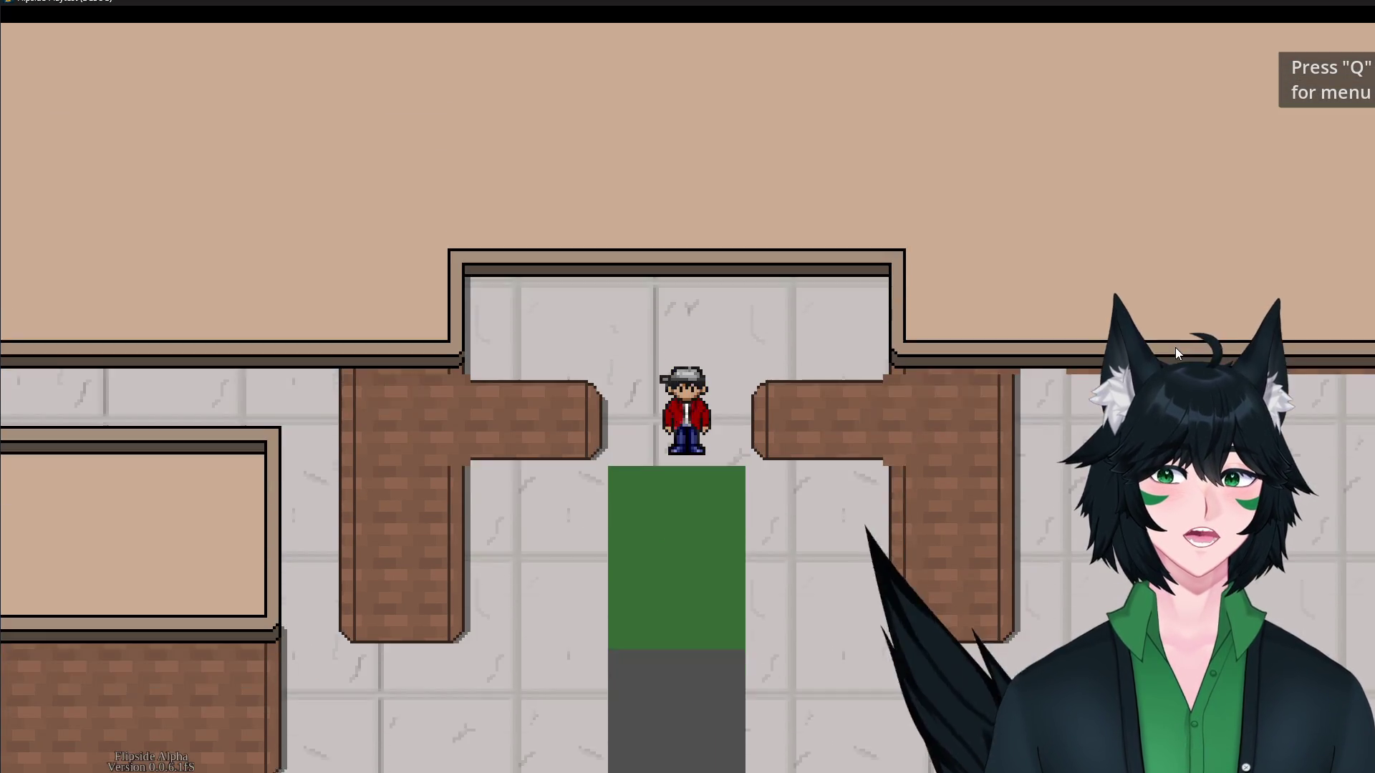
# Step the player on and off the green area, then head east across the open floor.
pyautogui.press('Up')
pyautogui.press('Down')
pyautogui.press('Up')
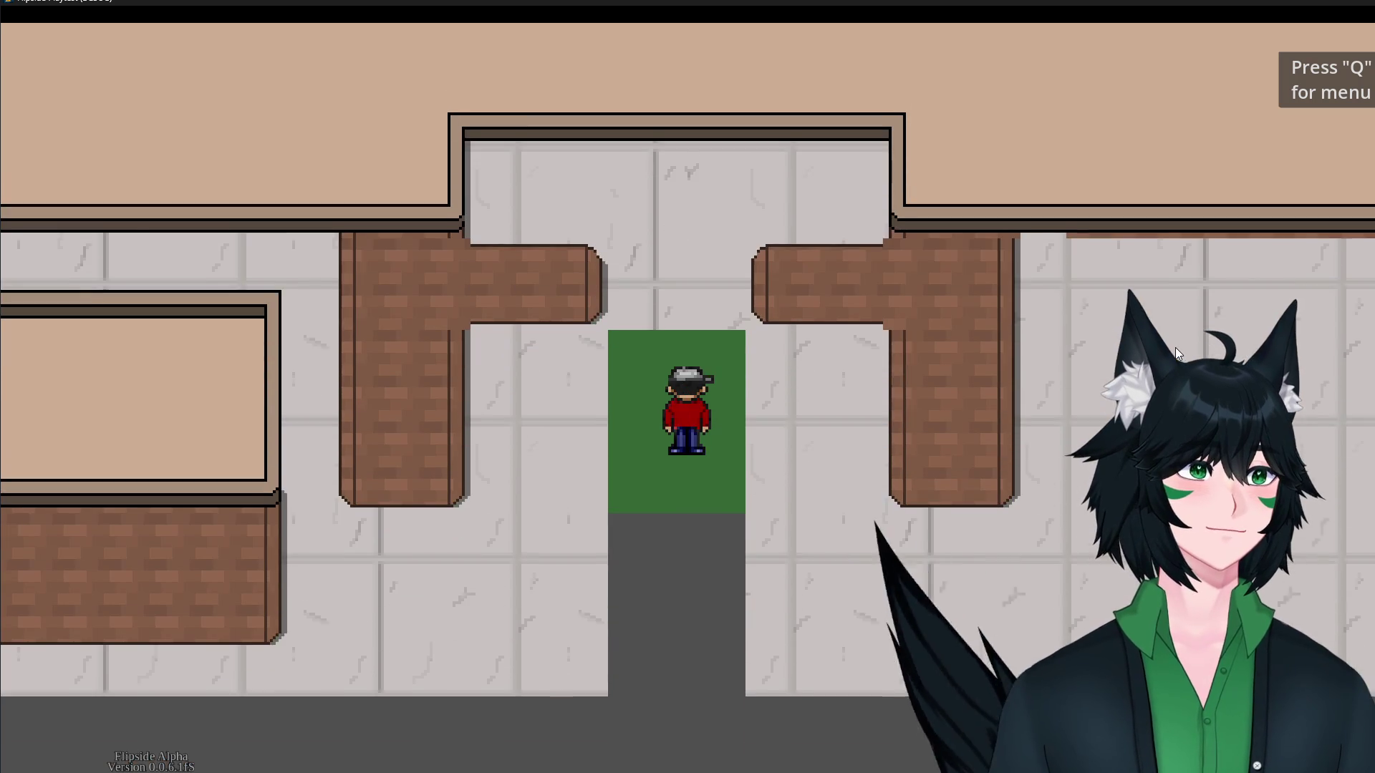
pyautogui.press('Down')
pyautogui.press('Up')
pyautogui.press('Down')
pyautogui.press('Up')
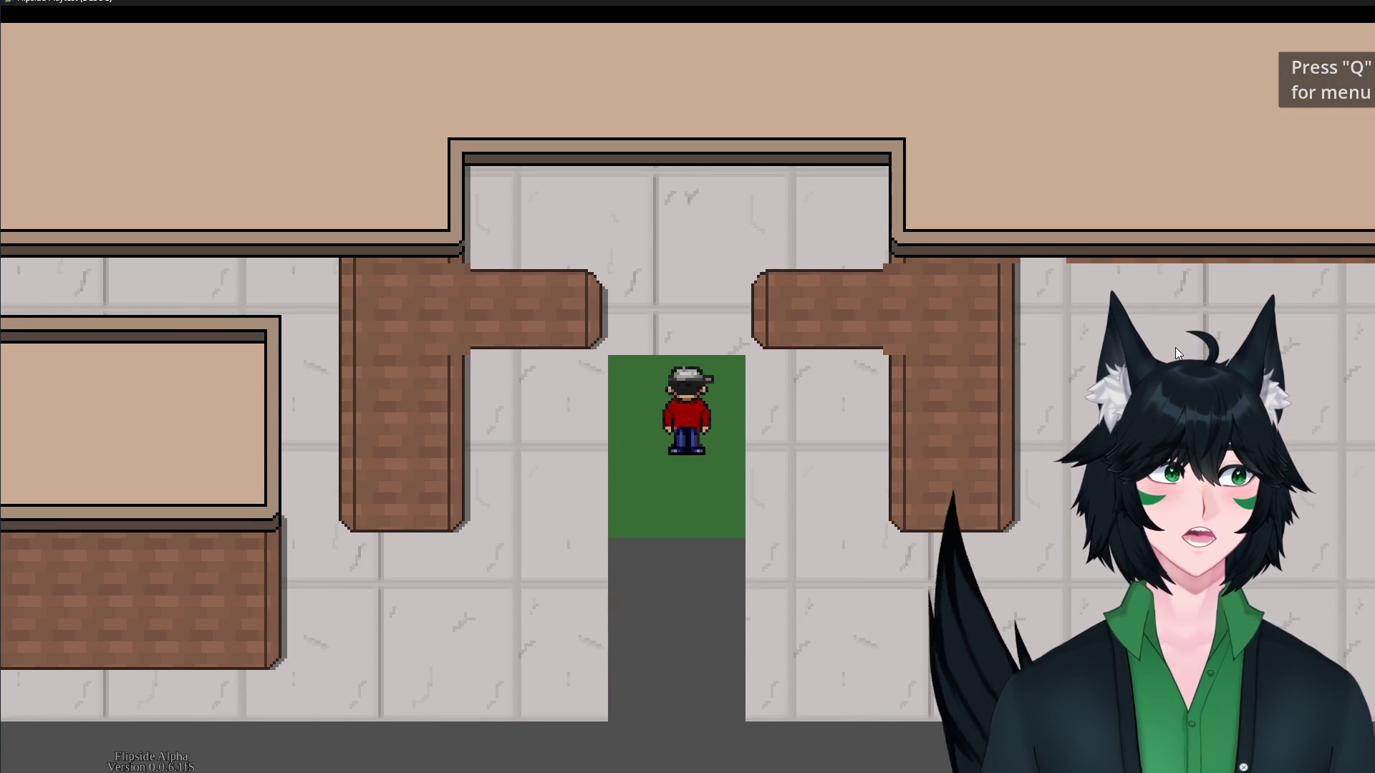
pyautogui.press('Down')
pyautogui.press('Right')
pyautogui.press('Right')
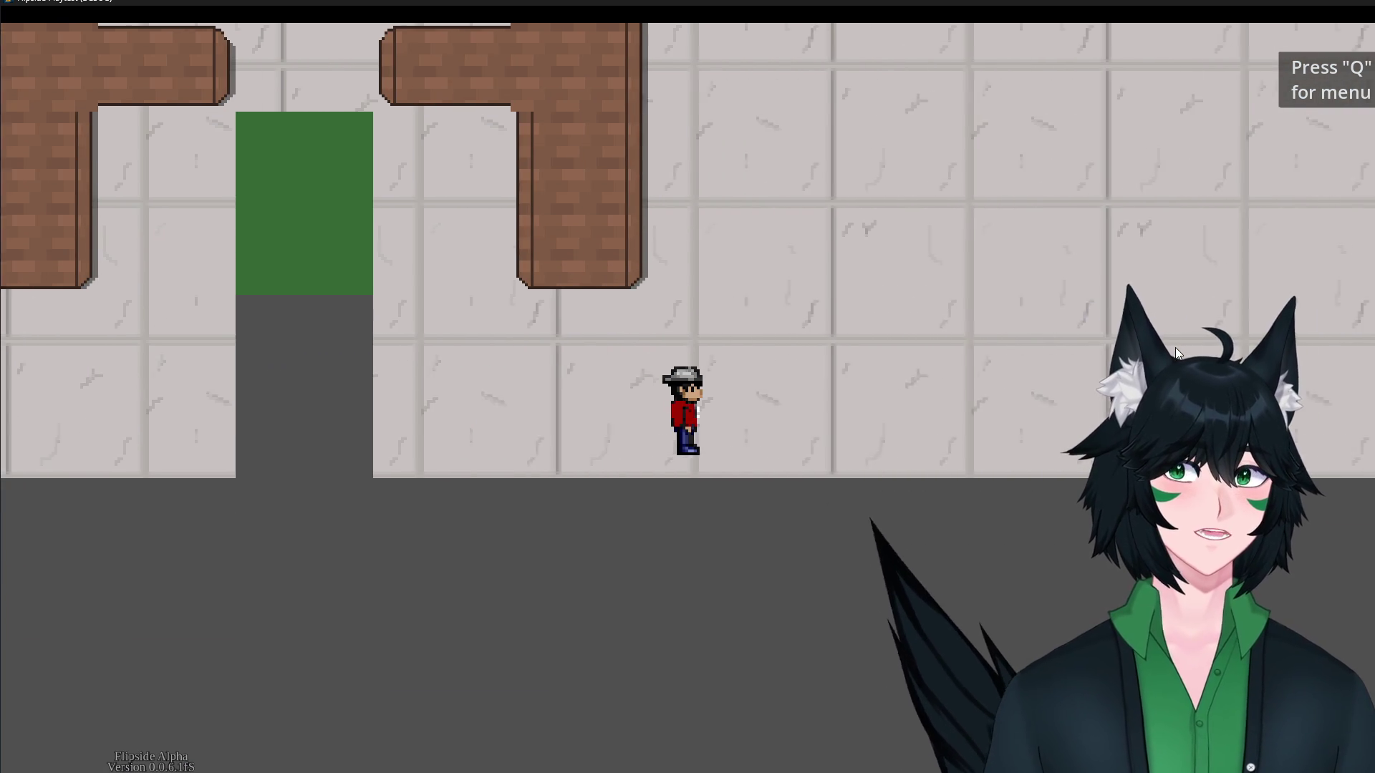
pyautogui.press('Up')
pyautogui.press('Right')
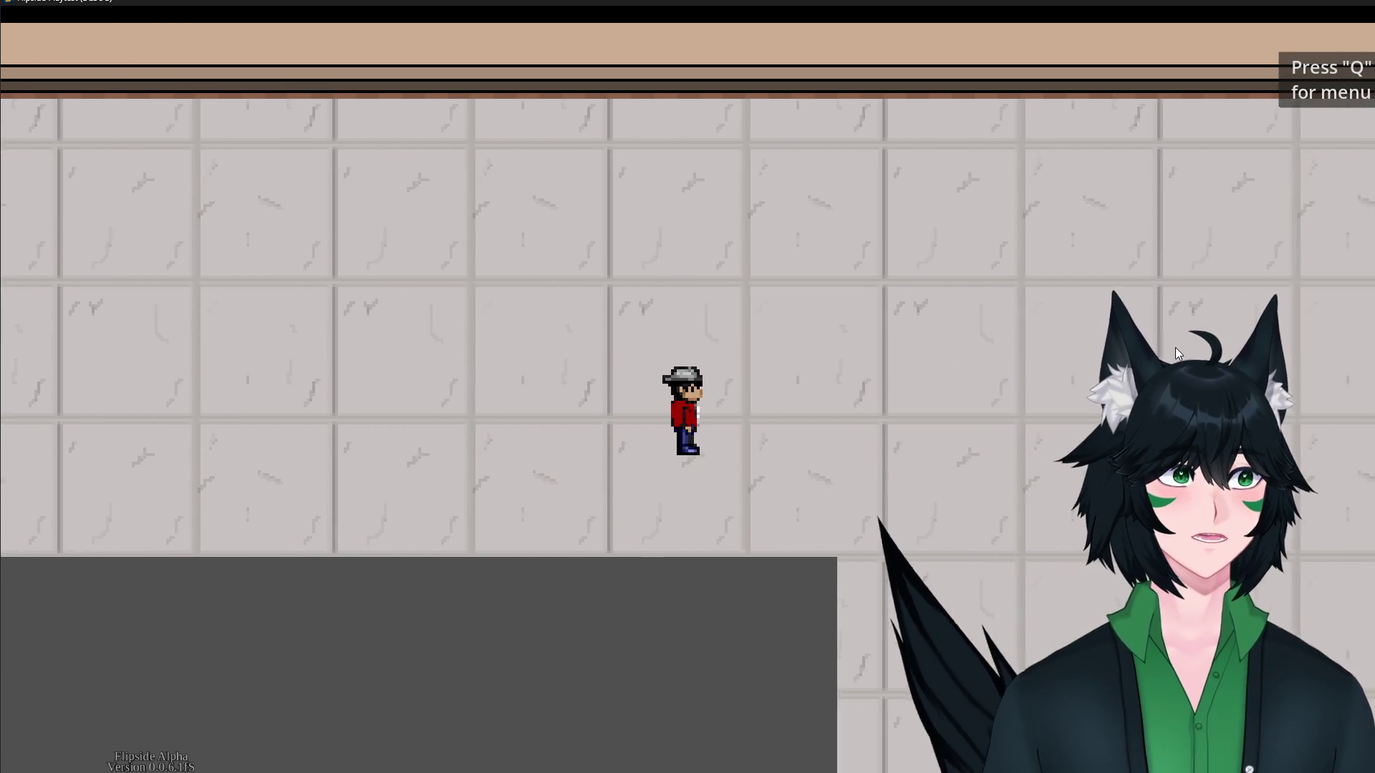
pyautogui.press('Right')
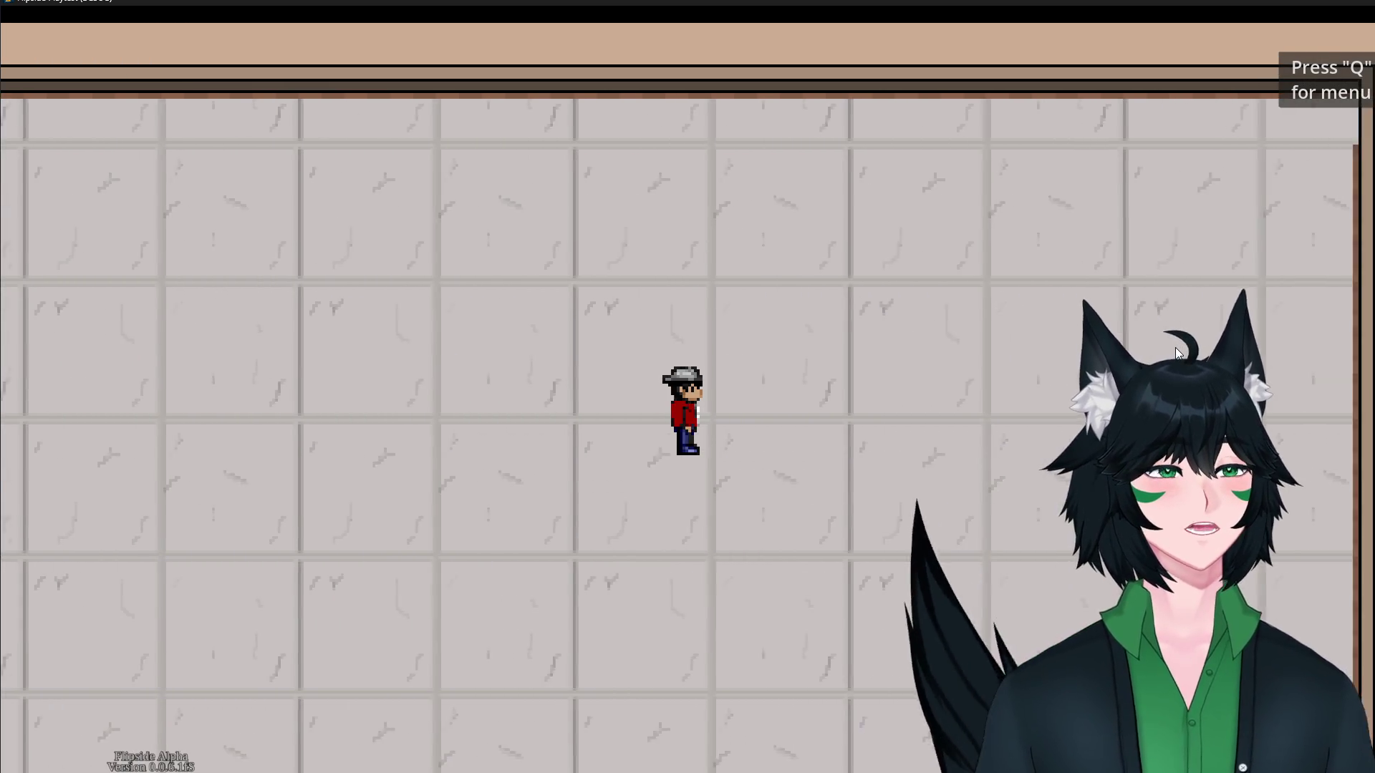
# Walk along the brick wall and down past the excavator to the hard-hat worker and back.
pyautogui.press('Down')
pyautogui.press('Left')
pyautogui.press('Left')
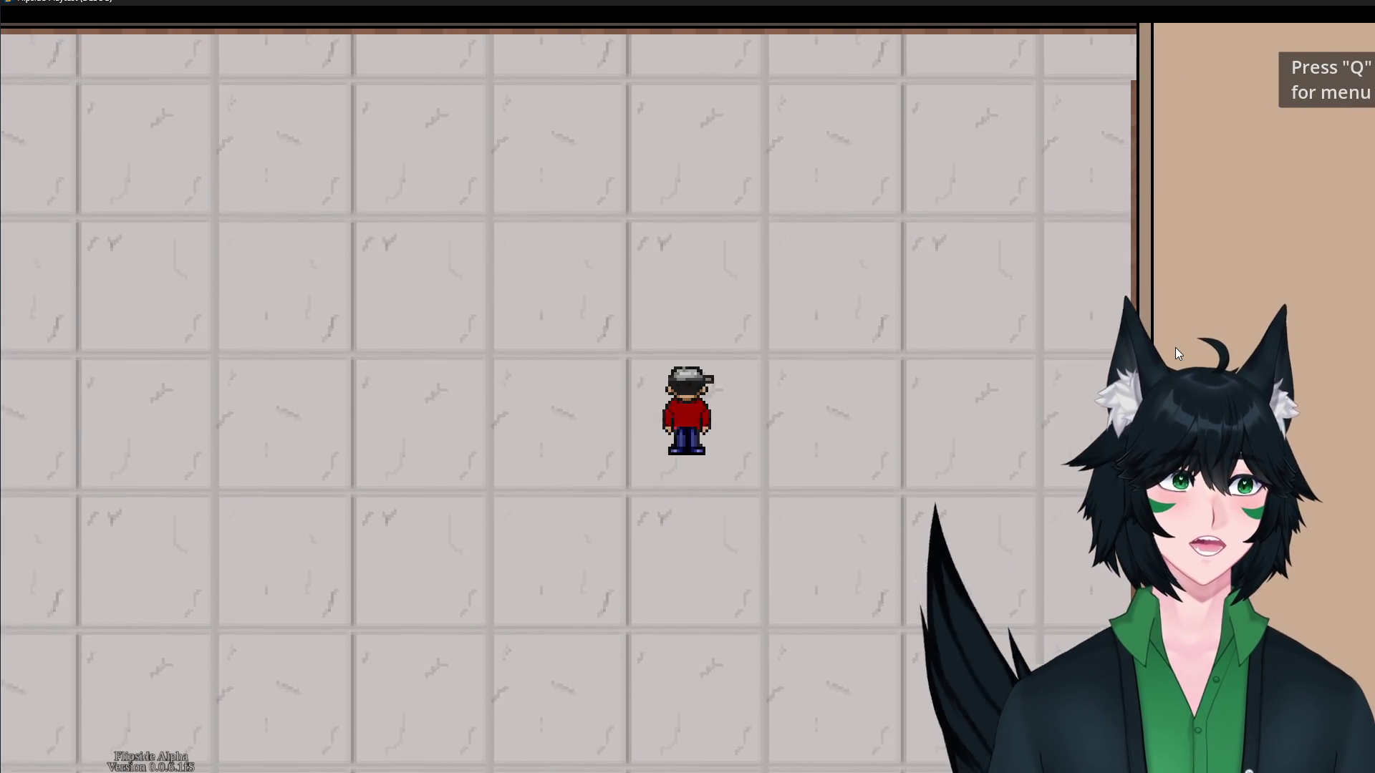
pyautogui.press('Right')
pyautogui.press('Left')
pyautogui.press('Down')
pyautogui.press('Left')
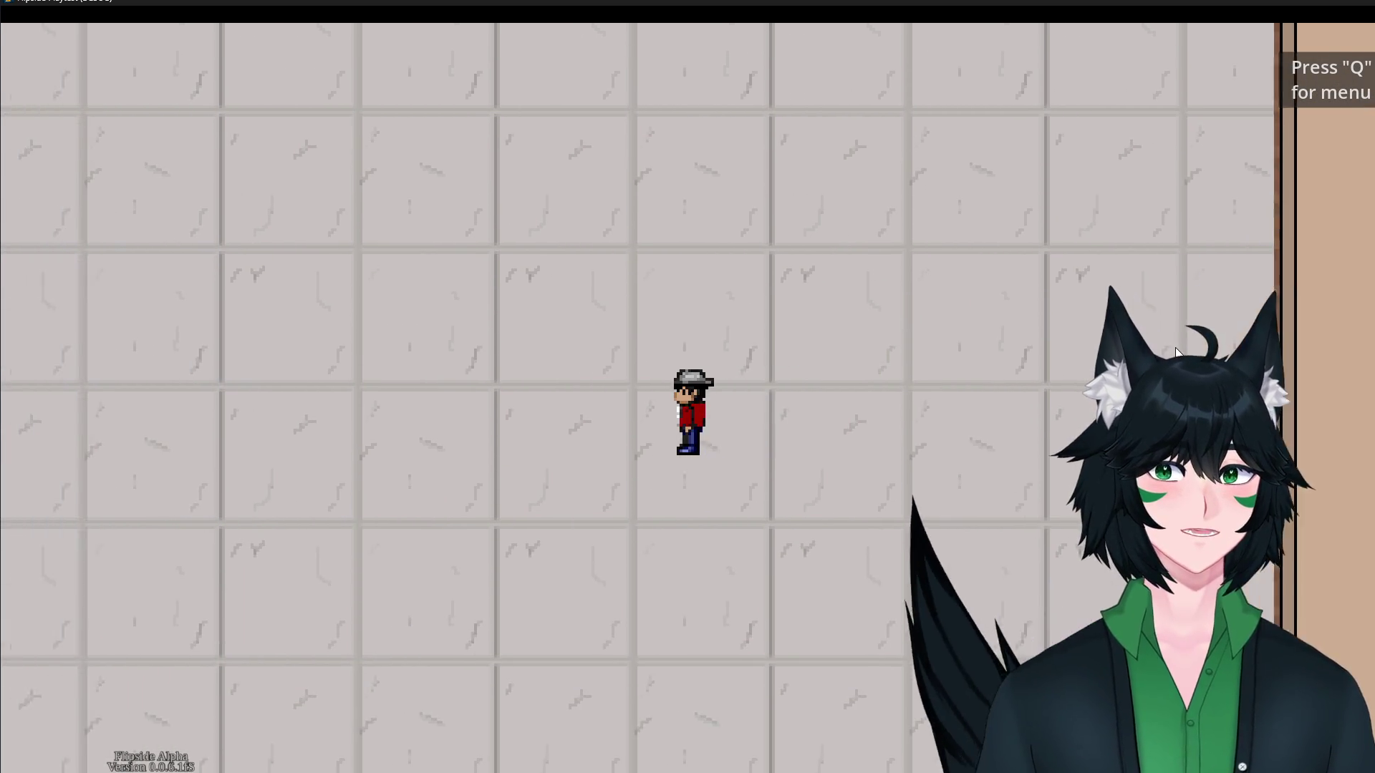
pyautogui.press('Down')
pyautogui.press('Down')
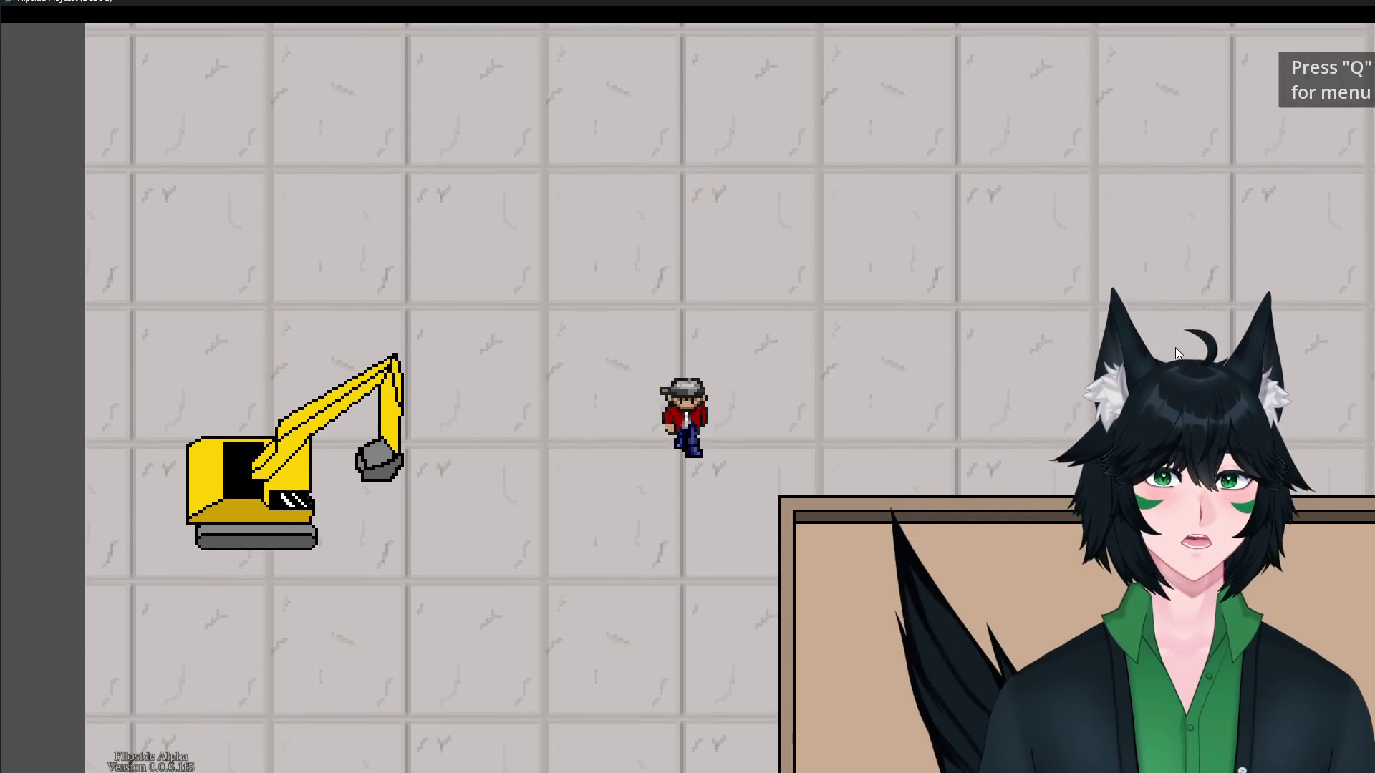
pyautogui.press('Right')
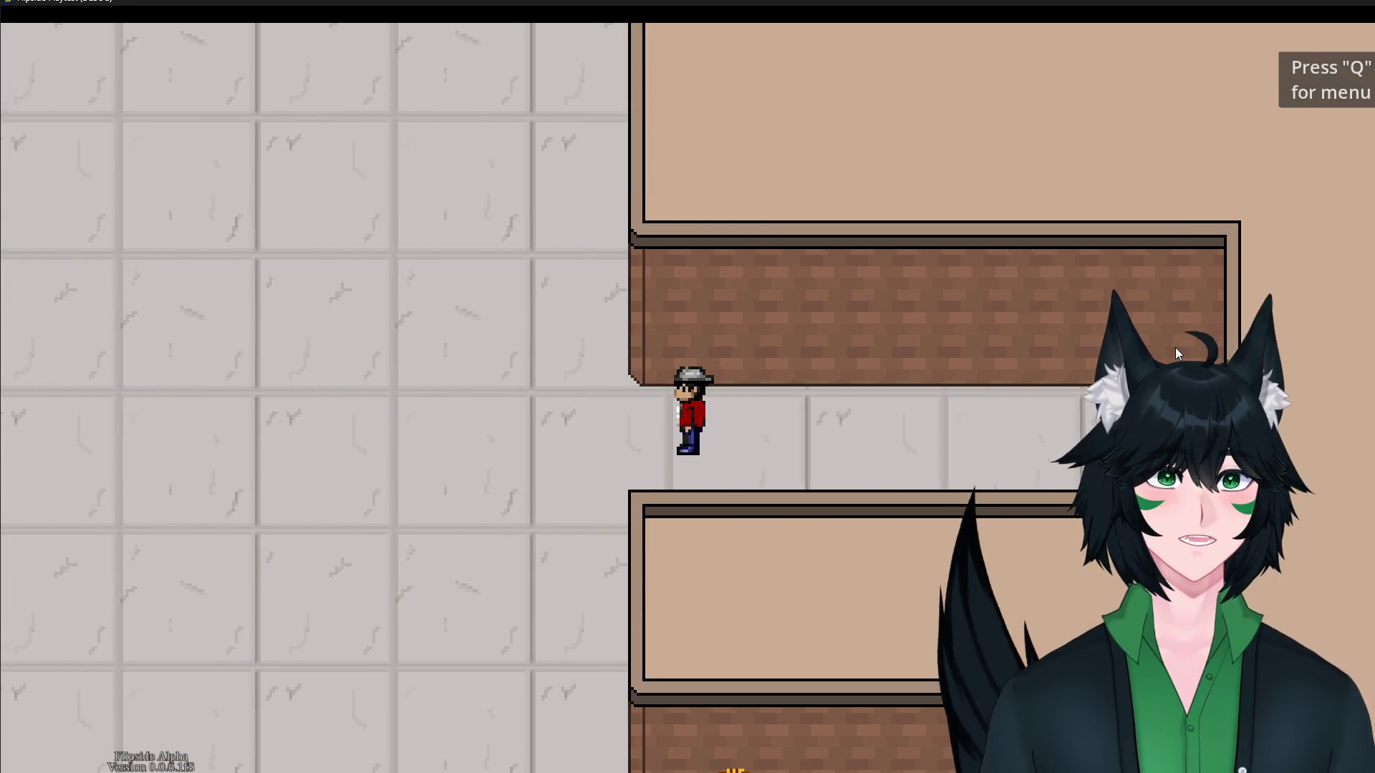
pyautogui.press('Left')
pyautogui.press('Down')
pyautogui.press('Right')
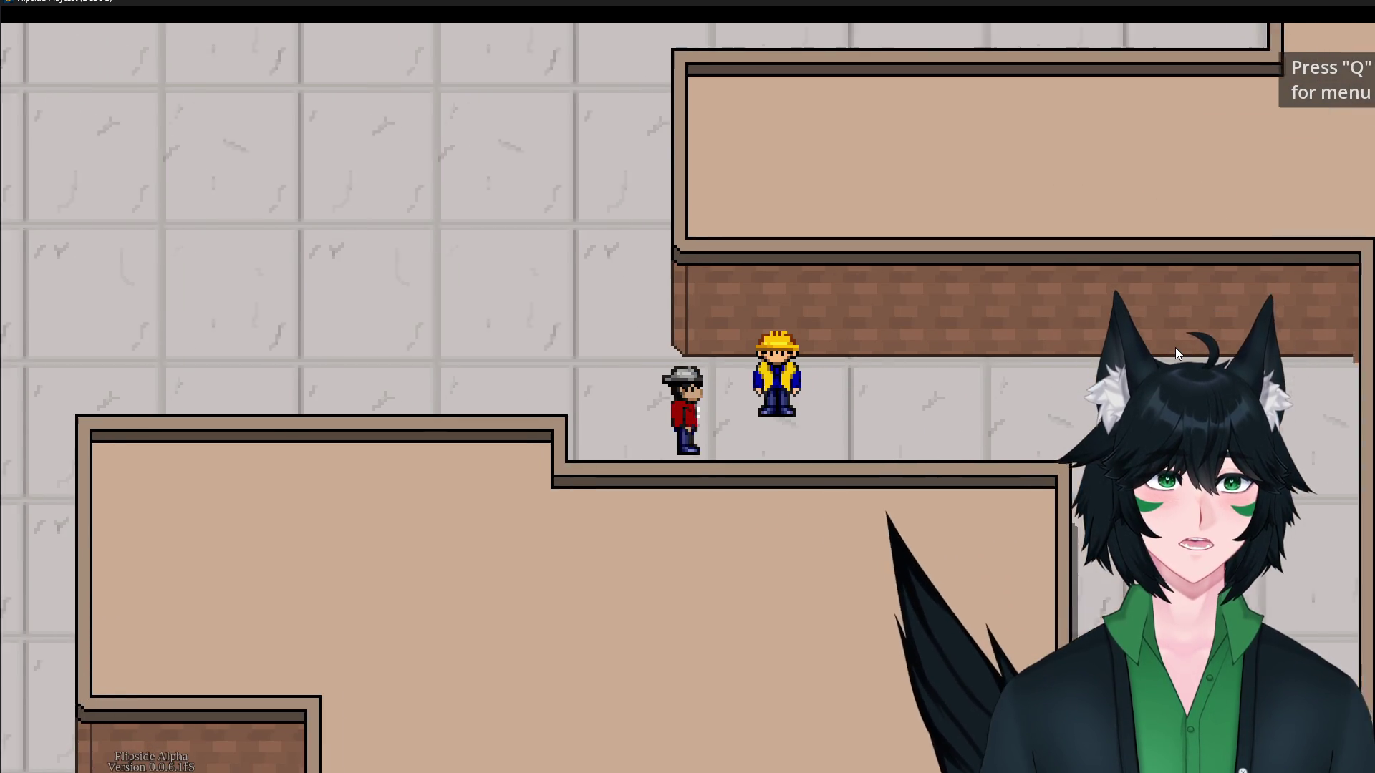
pyautogui.press('Left')
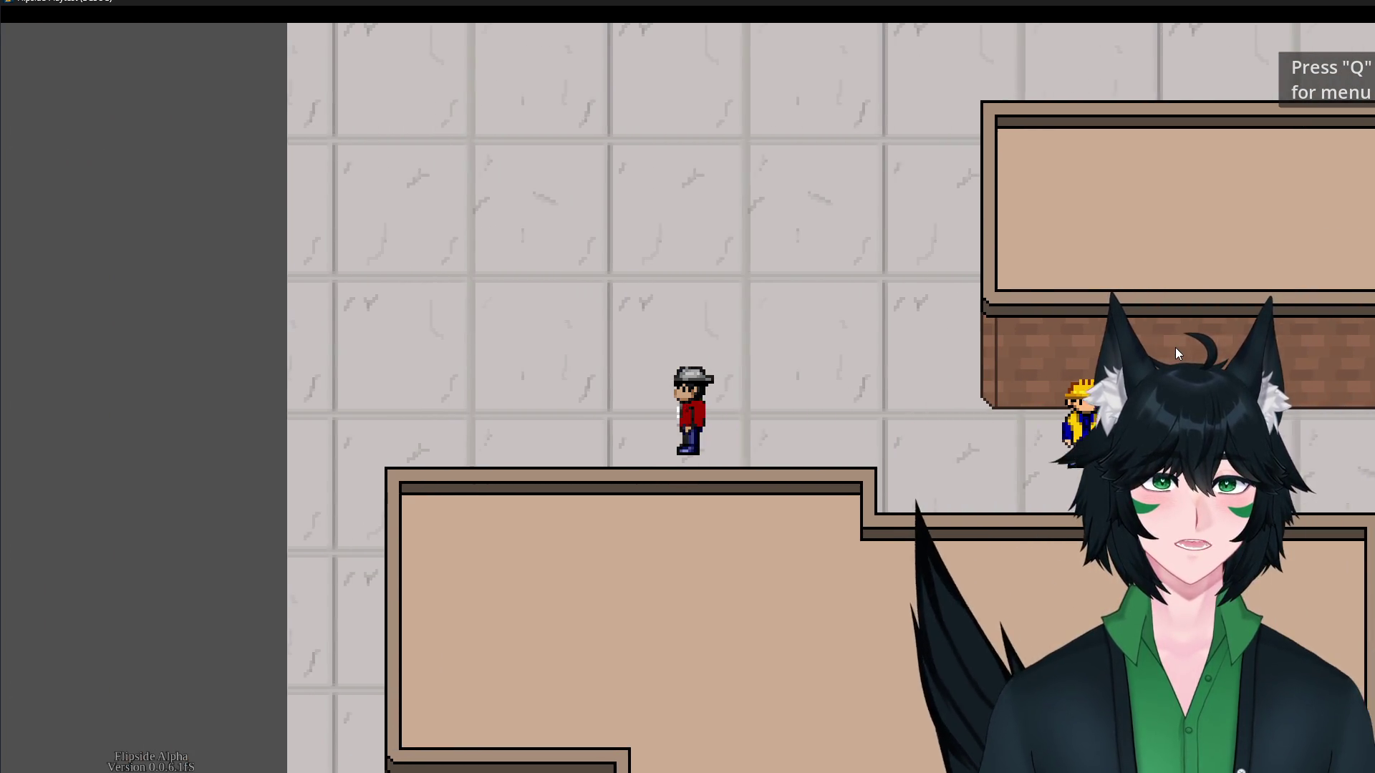
pyautogui.press('Down')
# Walk with WASD along the grey strip past the booster-pack room and up past the excavators.
pyautogui.press('s')
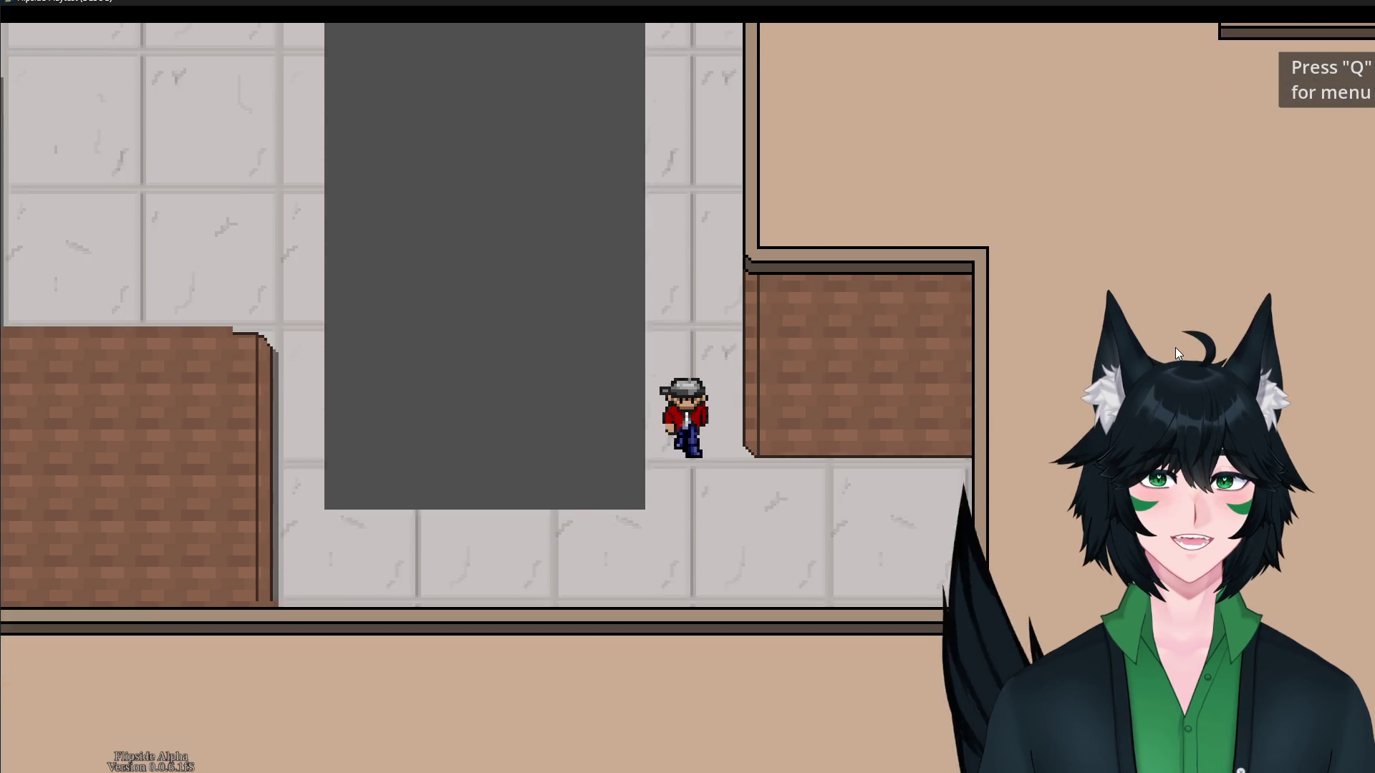
pyautogui.press('a')
pyautogui.press('w')
pyautogui.press('a')
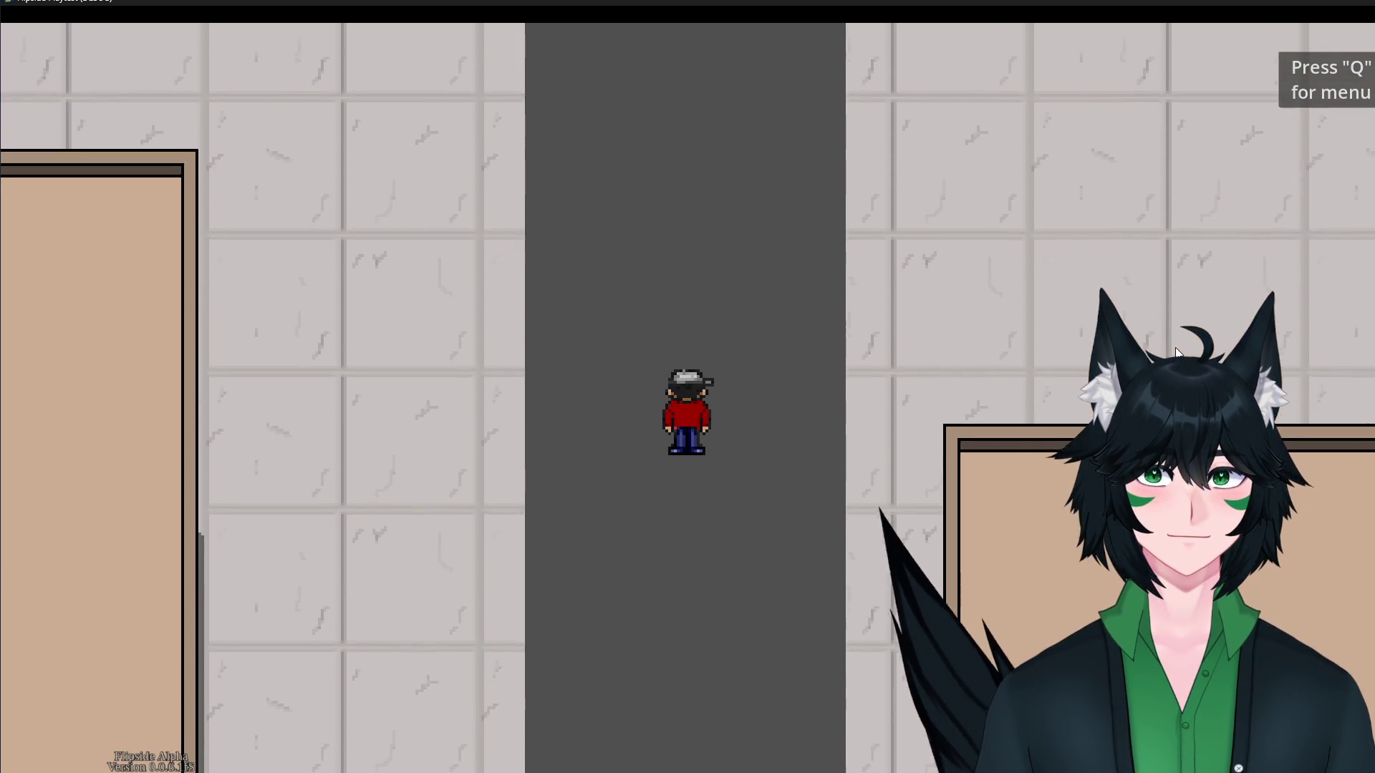
pyautogui.press('w')
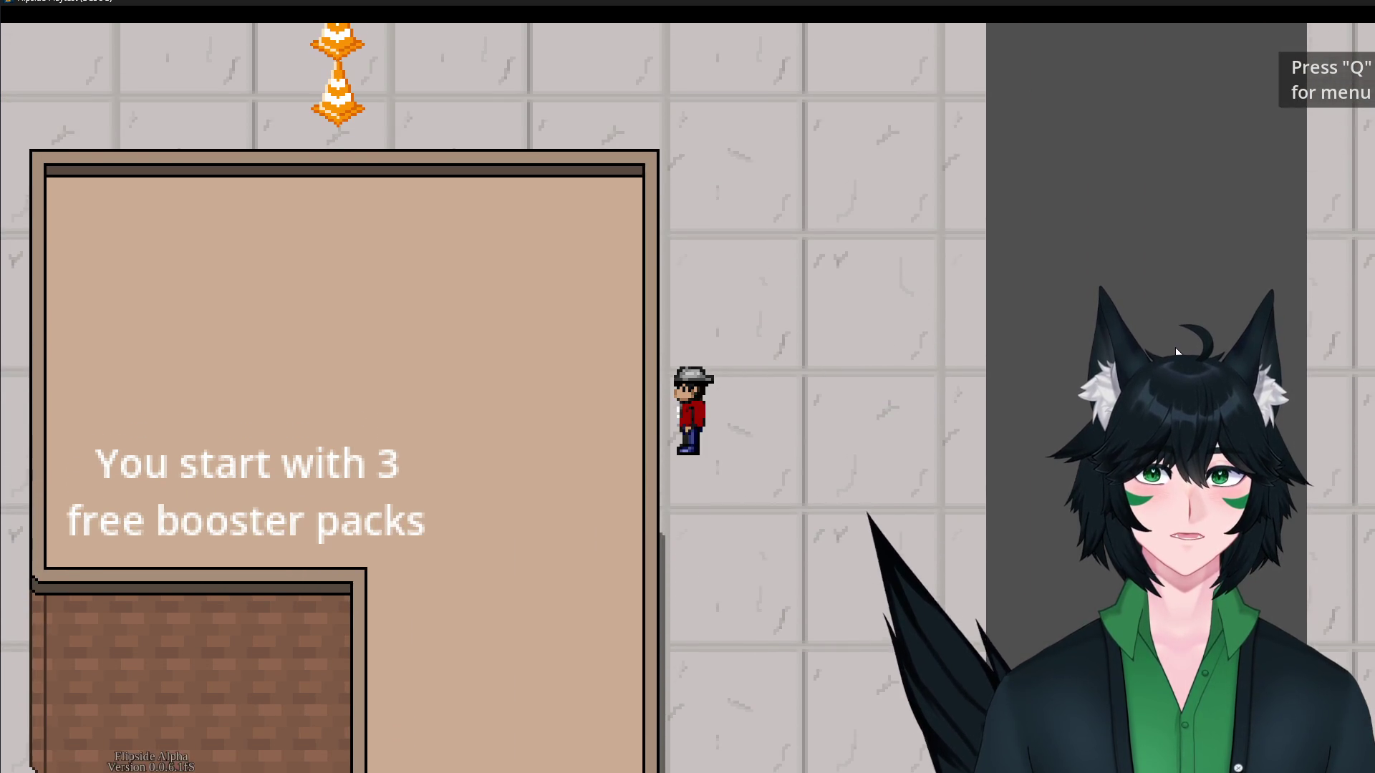
pyautogui.press('d')
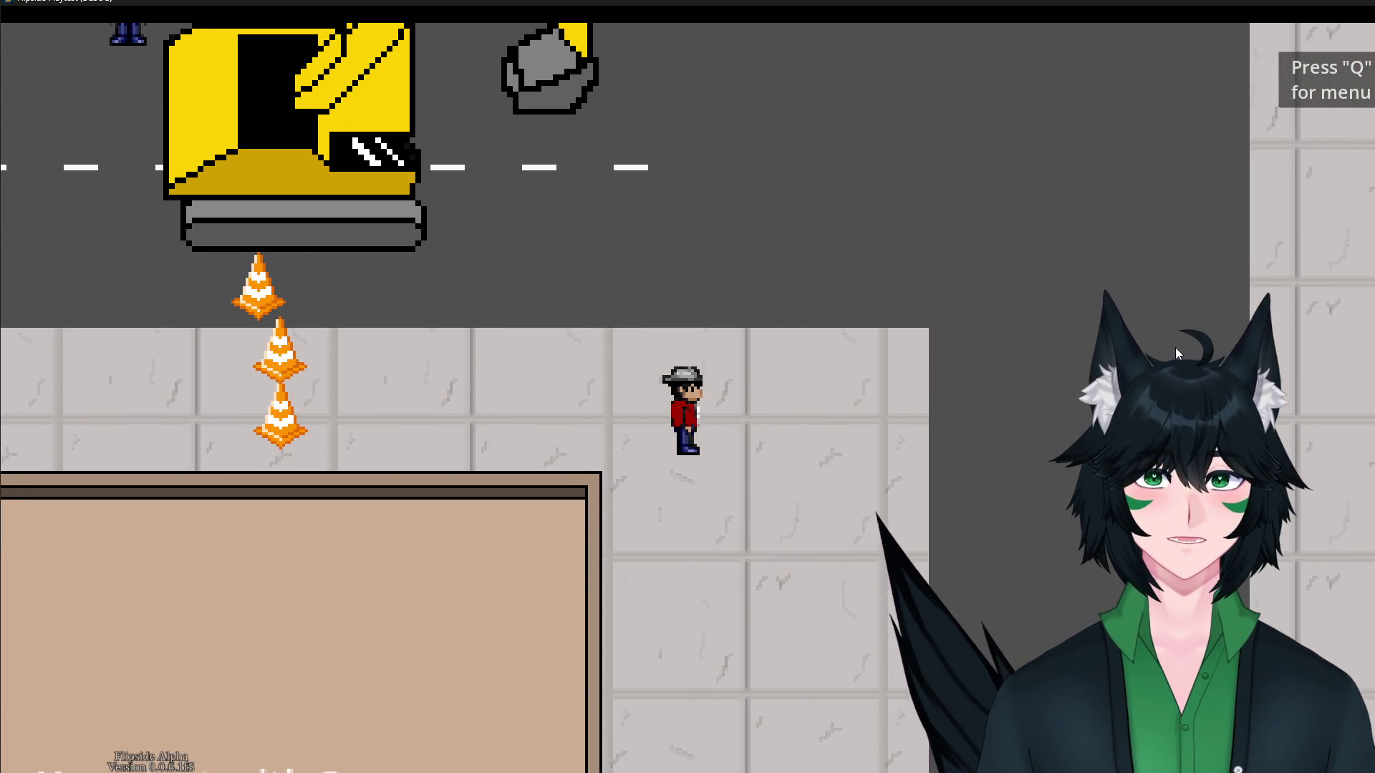
pyautogui.press('s')
pyautogui.press('d')
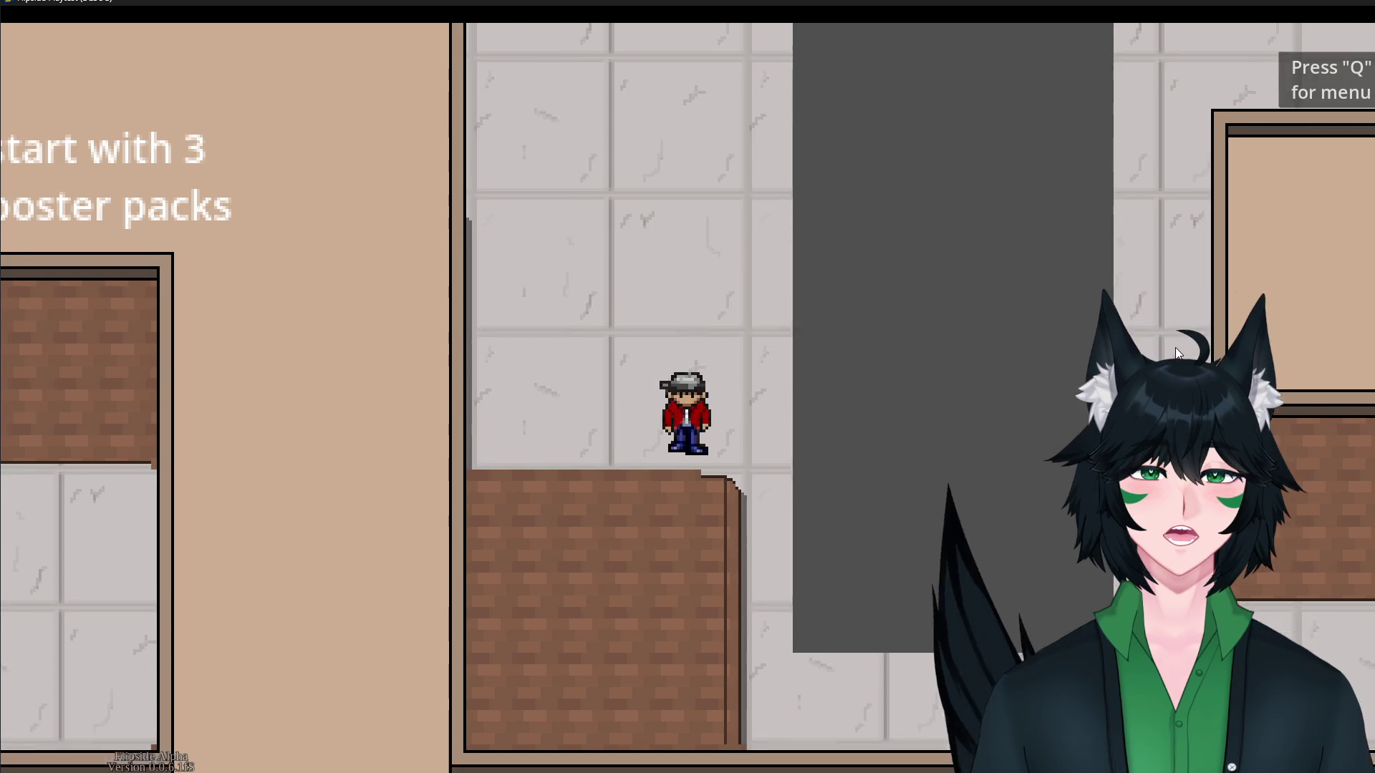
pyautogui.press('w')
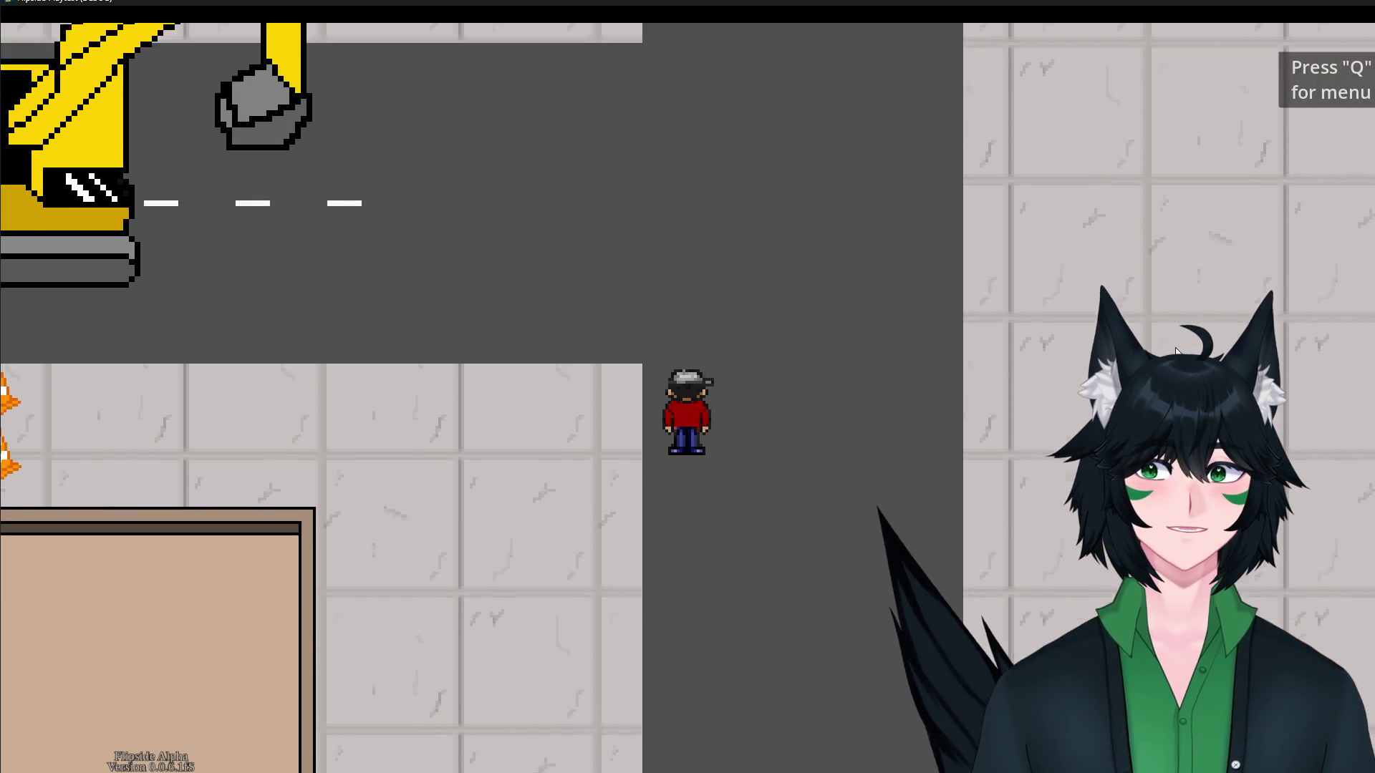
pyautogui.press('d')
pyautogui.press('w')
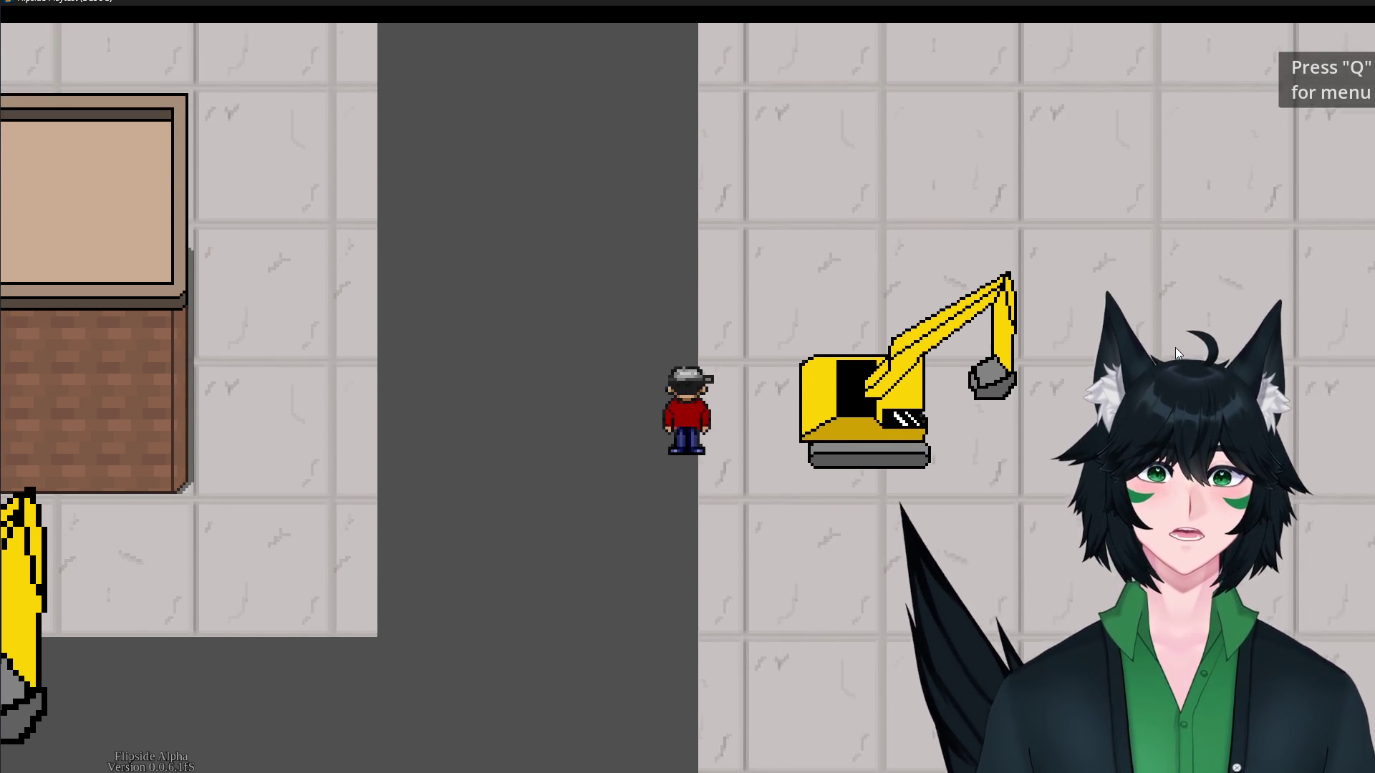
# Walk left along the floor band and down beside a building toward the road.
pyautogui.press('a')
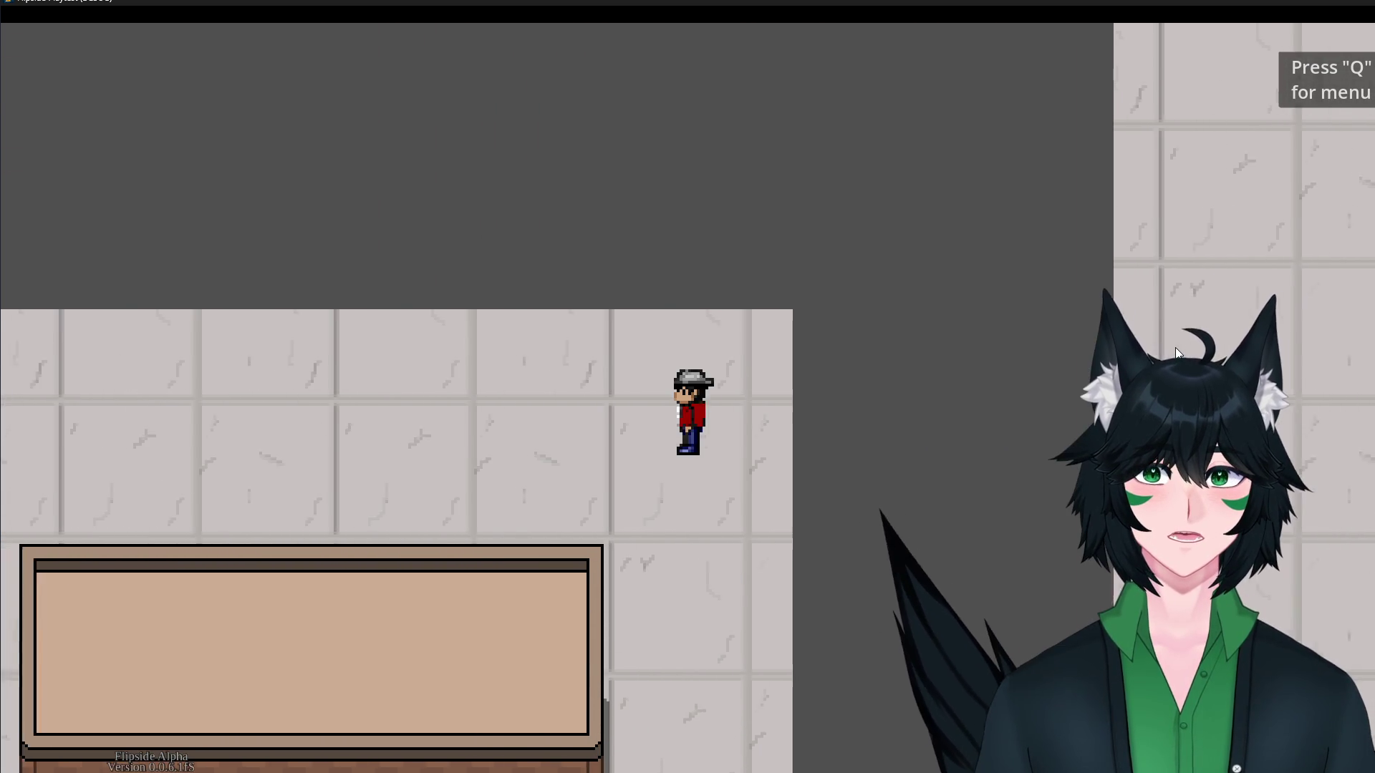
pyautogui.press('w')
pyautogui.press('s')
pyautogui.press('a')
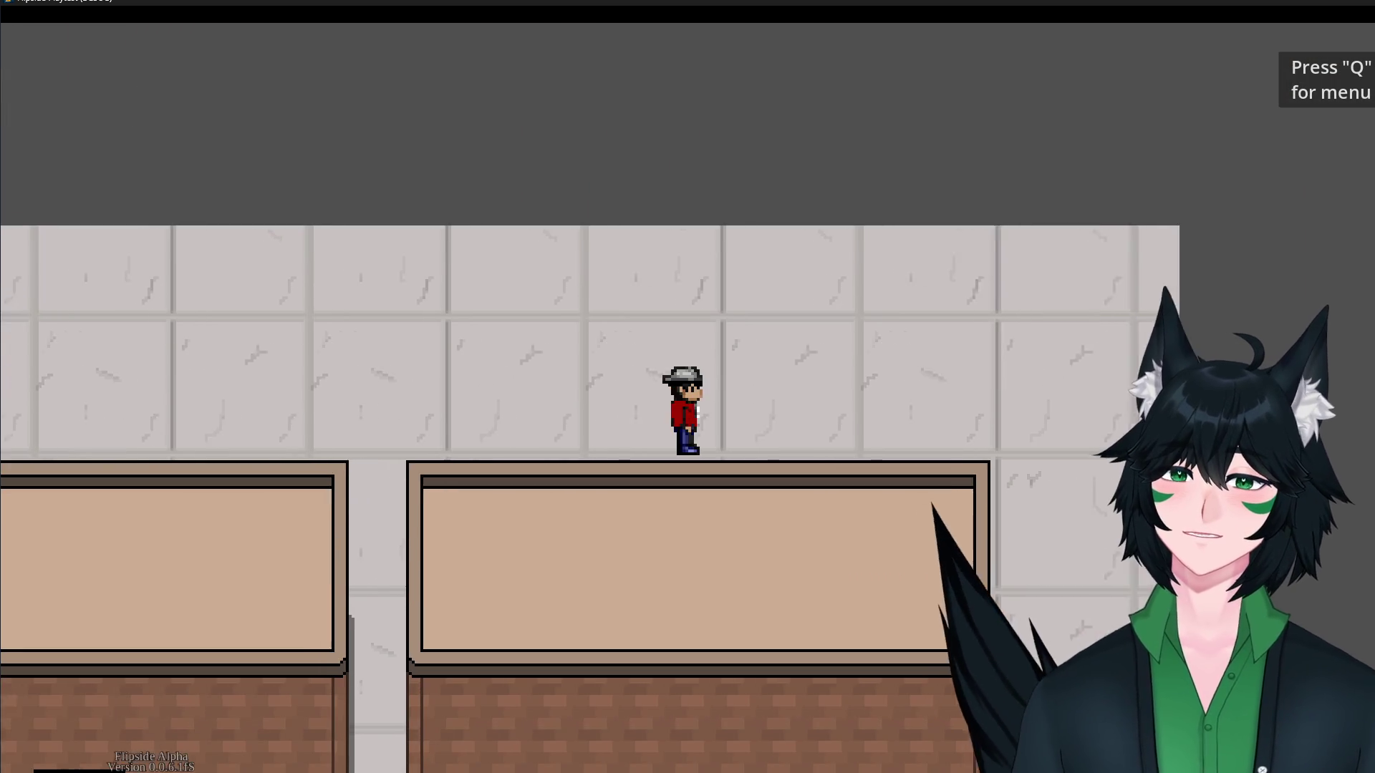
pyautogui.press('s')
pyautogui.press('s')
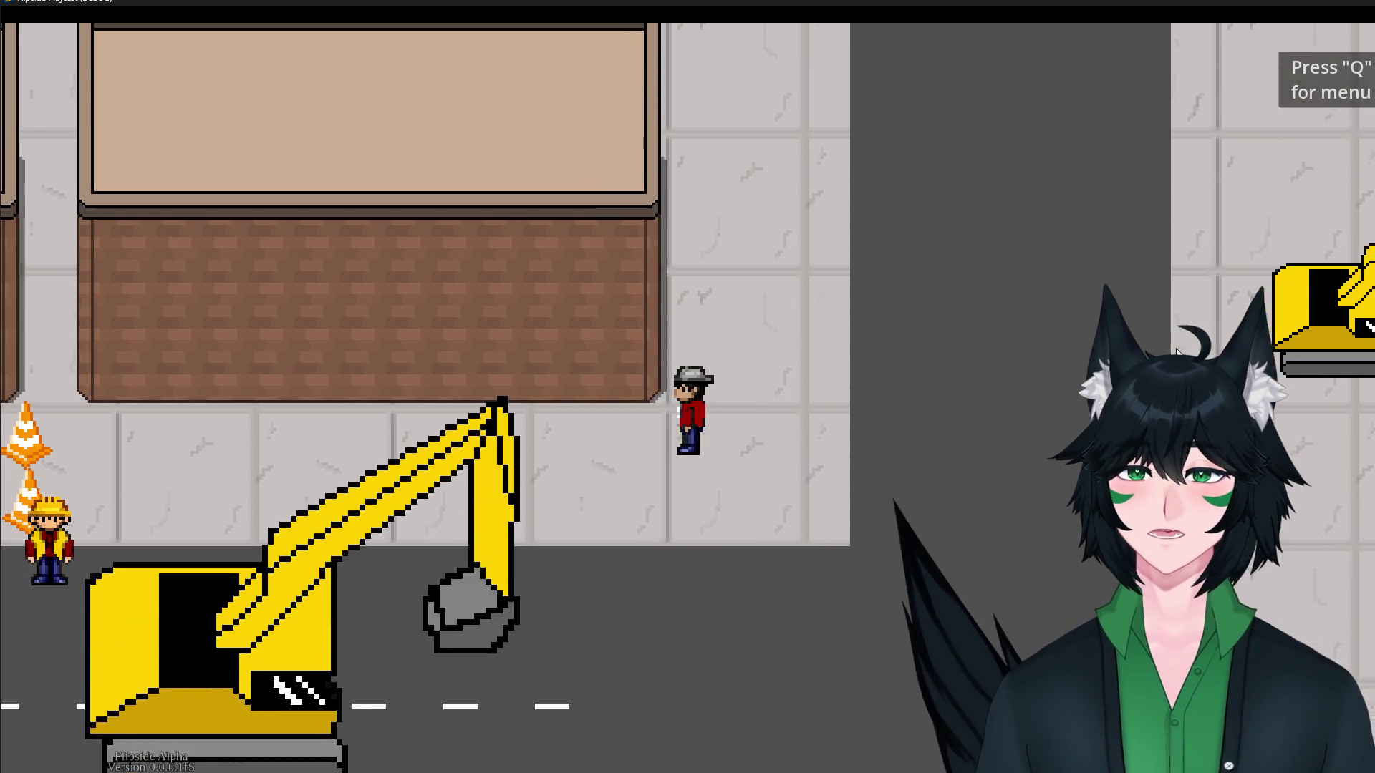
pyautogui.press('a')
pyautogui.press('d')
pyautogui.press('d')
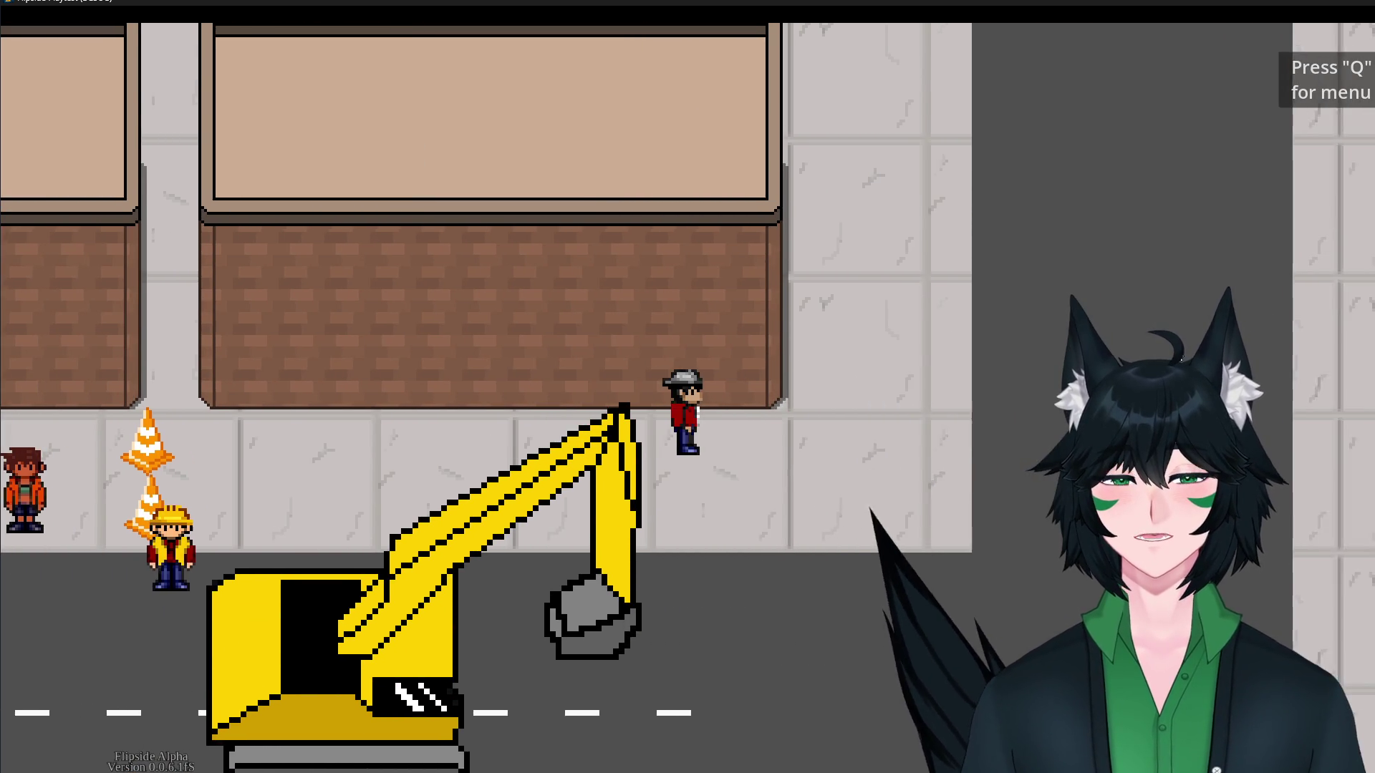
pyautogui.press('w')
pyautogui.press('w')
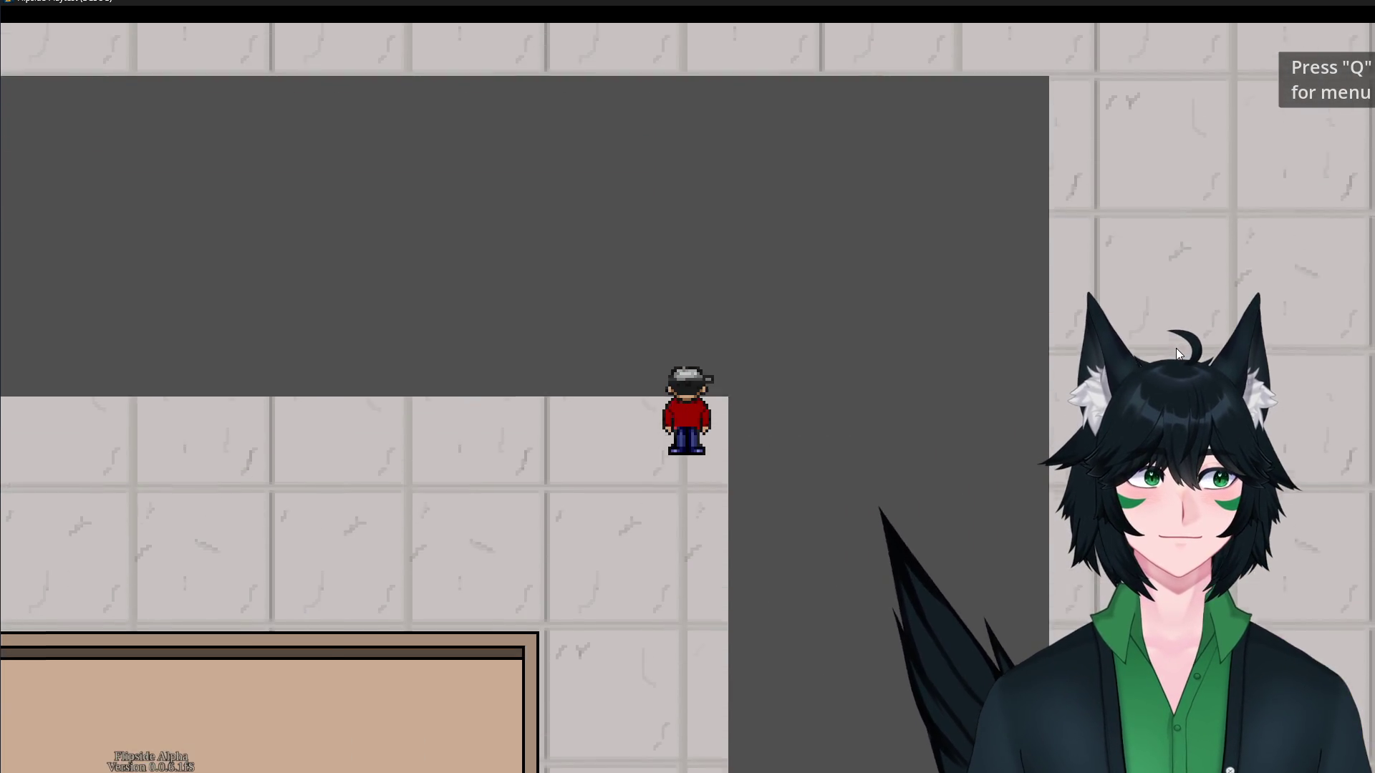
# Walk left past the green doorway to the Flip & Sip cafe, then close the game window.
pyautogui.press('a')
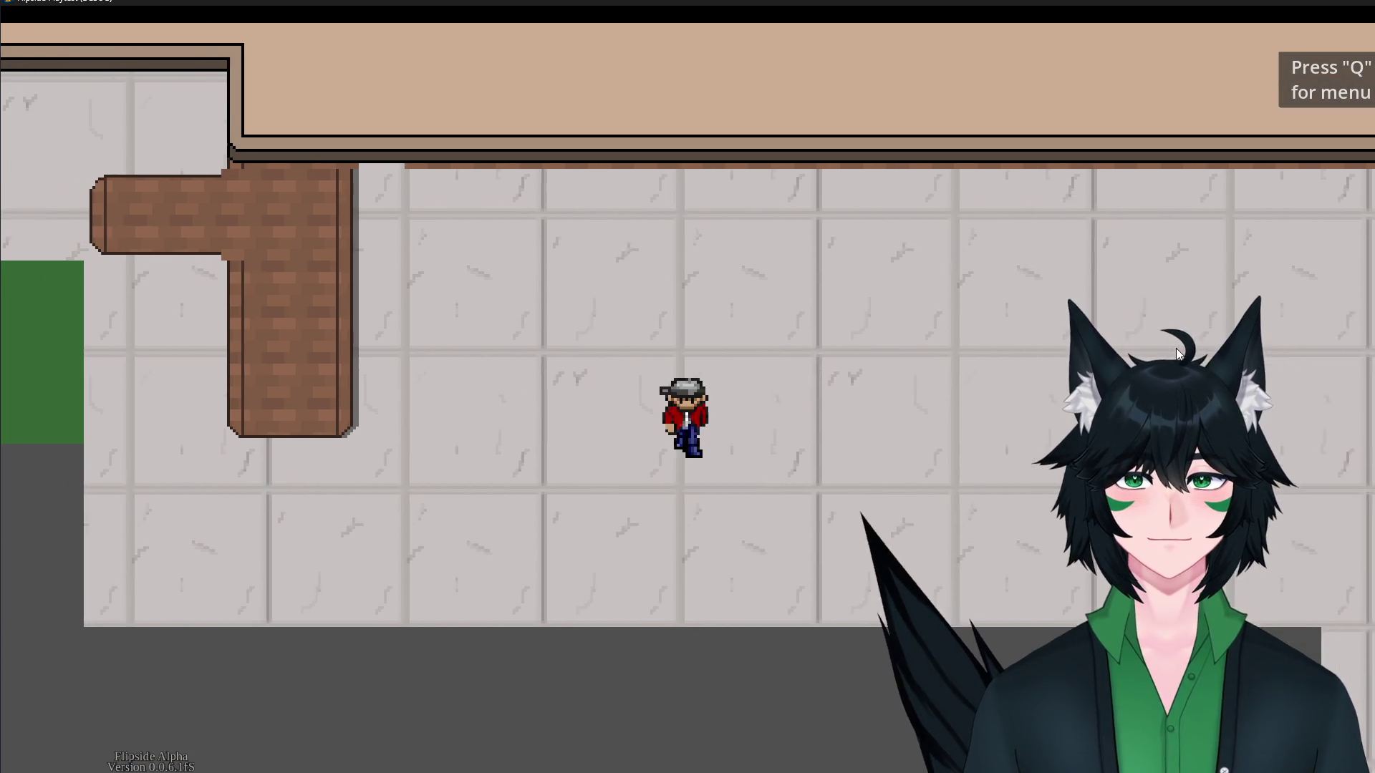
pyautogui.press('s')
pyautogui.press('a')
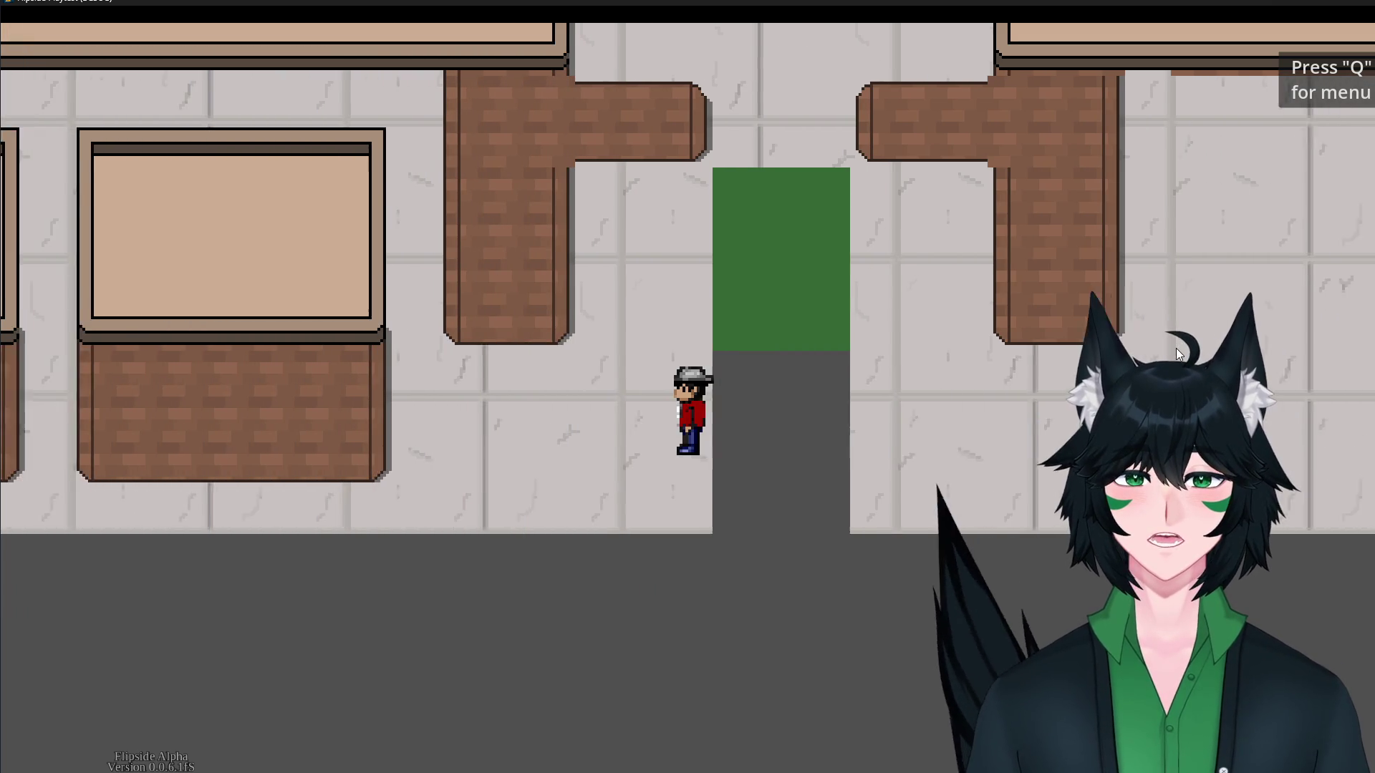
pyautogui.press('s')
pyautogui.press('a')
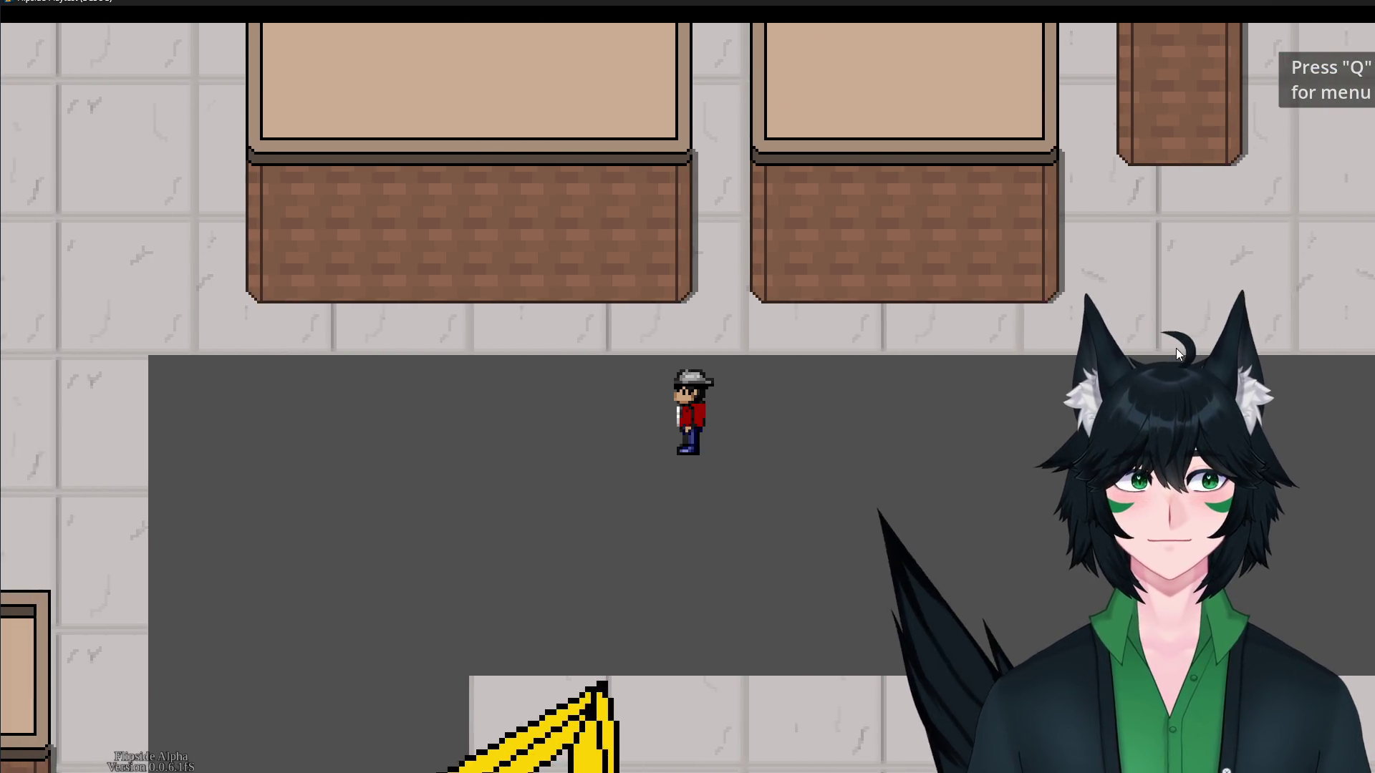
pyautogui.press('w')
pyautogui.press('s')
pyautogui.press('d')
pyautogui.press('s')
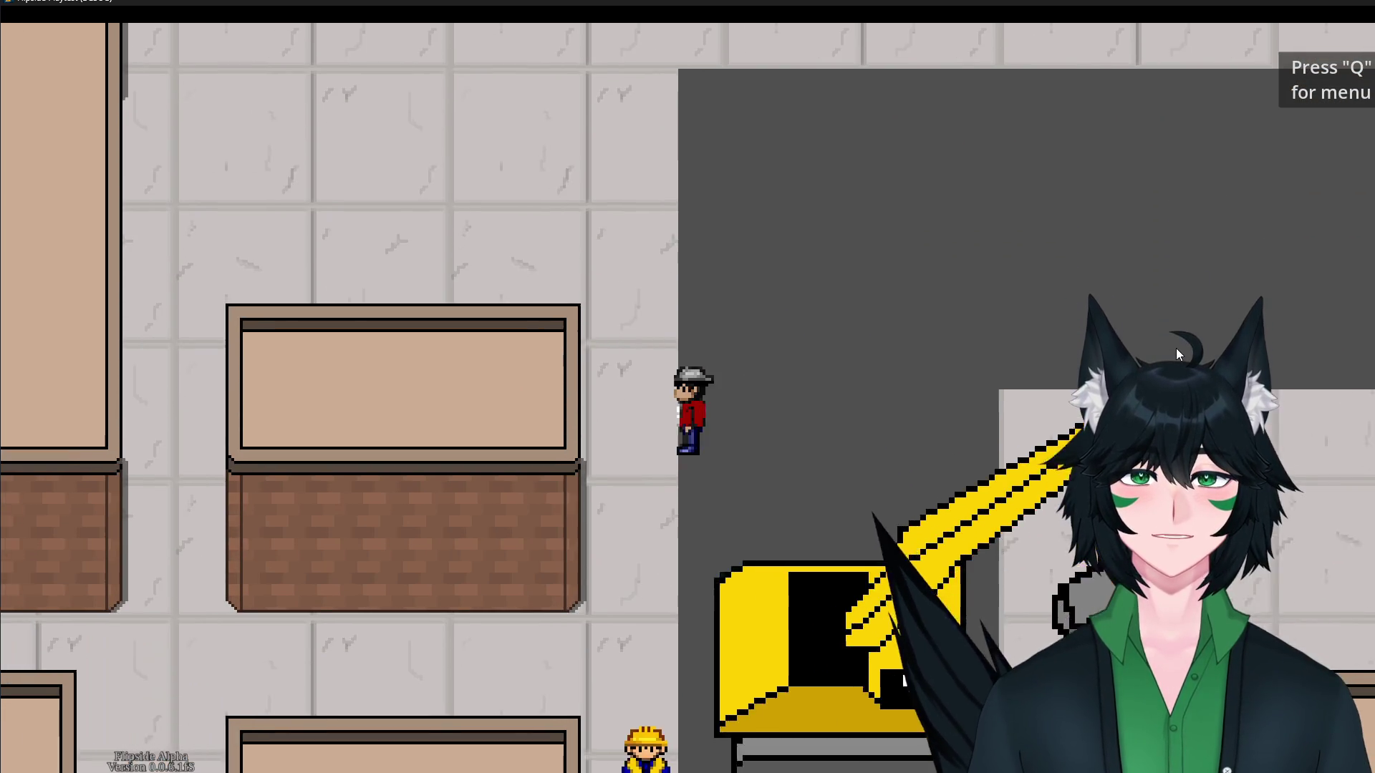
pyautogui.press('a')
pyautogui.press('a')
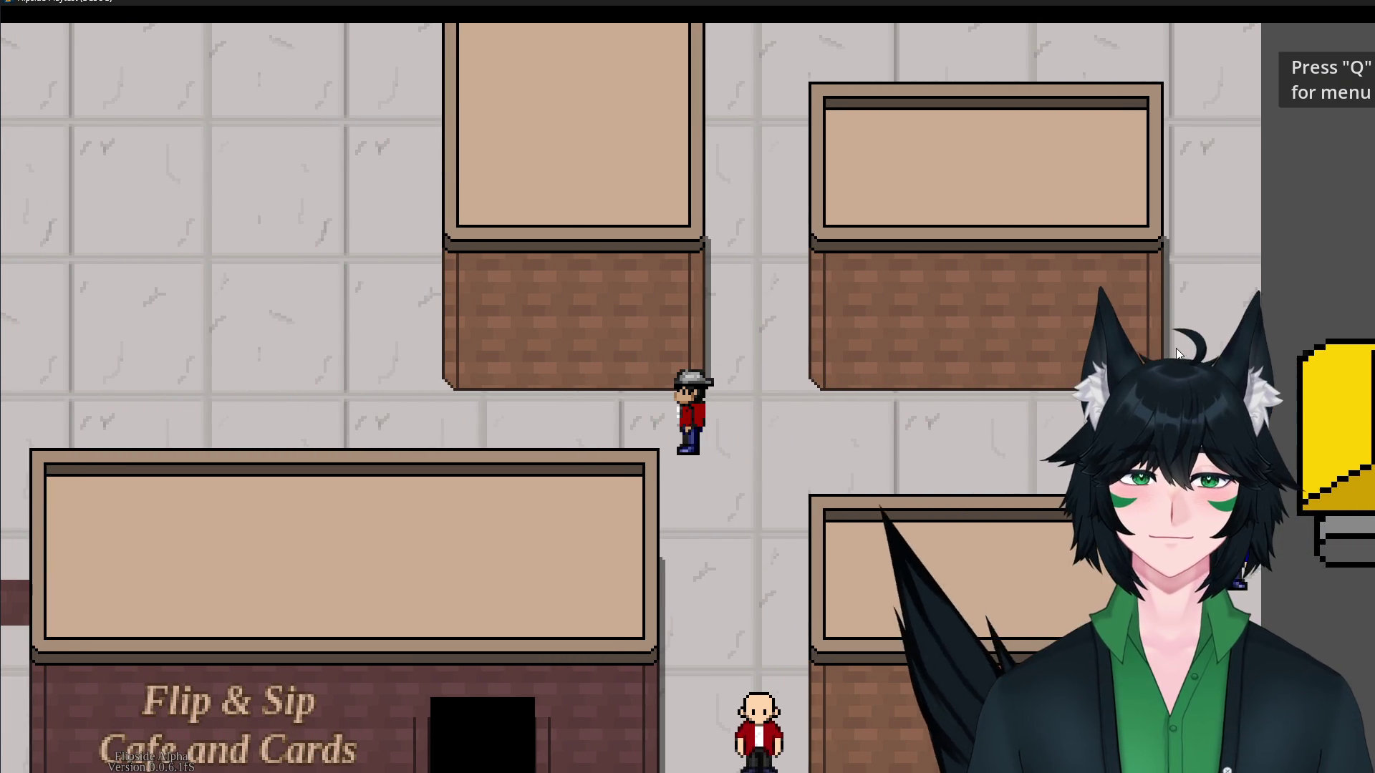
pyautogui.click(1361, 9)
# Zoom in and out across the Southbrooke town map with the select tool active.
pyautogui.scroll(-4, 952, 248)
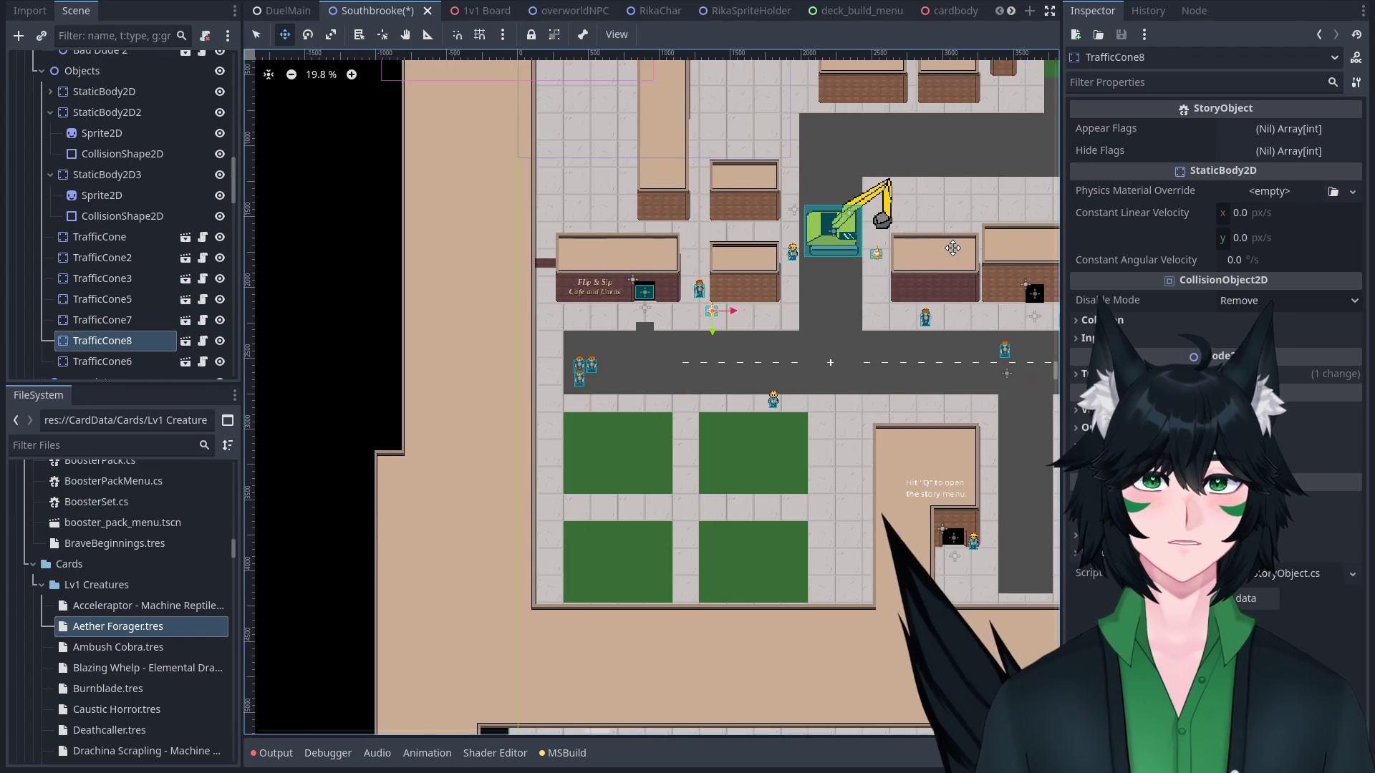
pyautogui.scroll(-2, 538, 330)
pyautogui.scroll(1, 537, 330)
pyautogui.scroll(2, 537, 330)
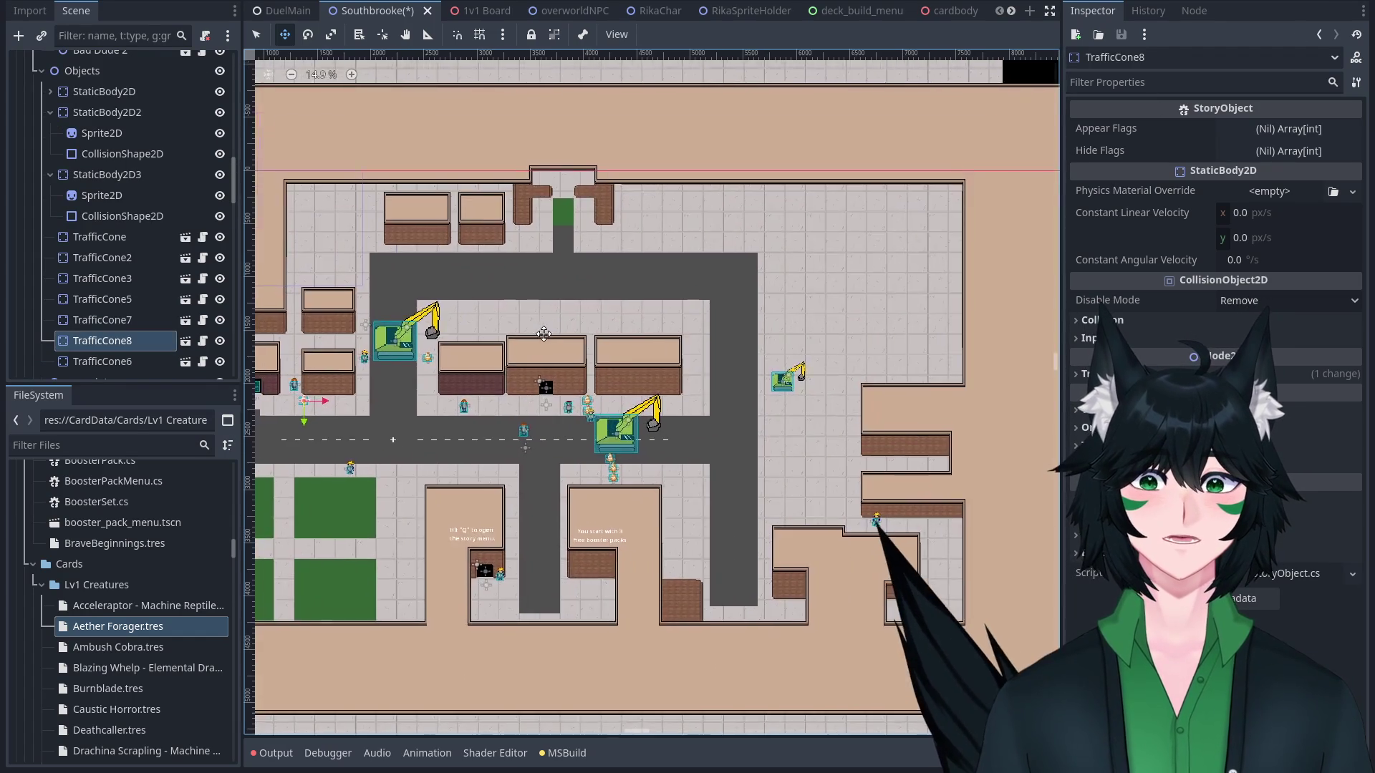
pyautogui.scroll(-1, 538, 330)
pyautogui.click(255, 35)
pyautogui.scroll(3, 540, 268)
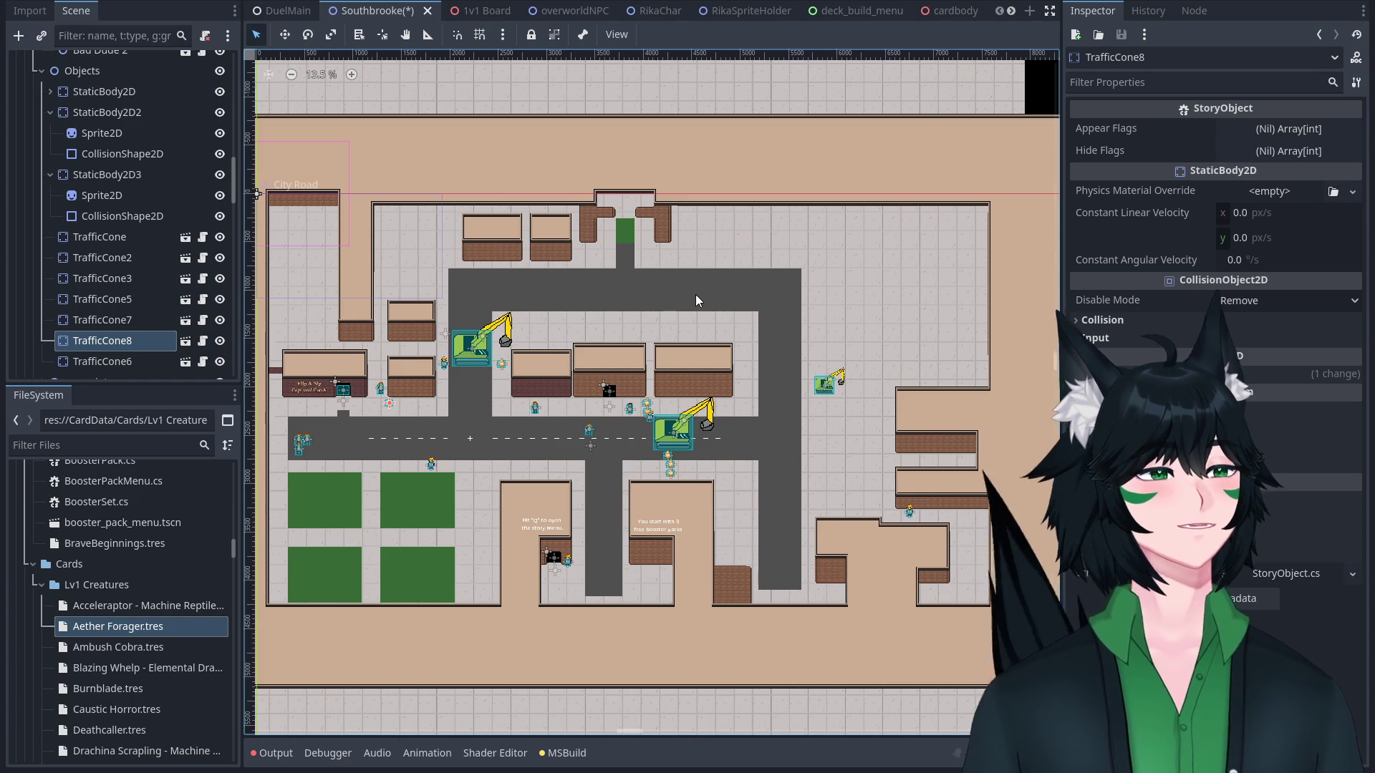
pyautogui.scroll(5, 583, 434)
pyautogui.scroll(6, 585, 438)
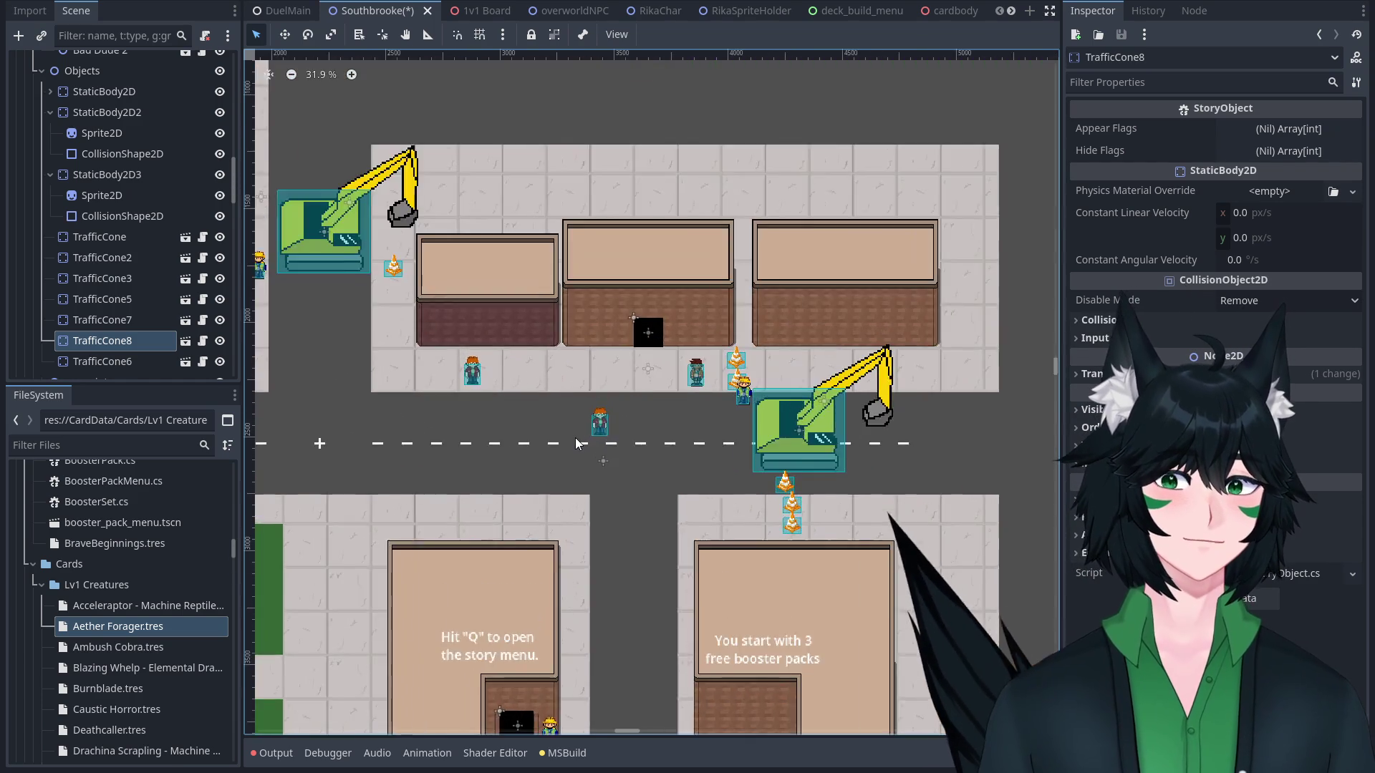
pyautogui.scroll(-8, 574, 437)
pyautogui.scroll(3, 754, 383)
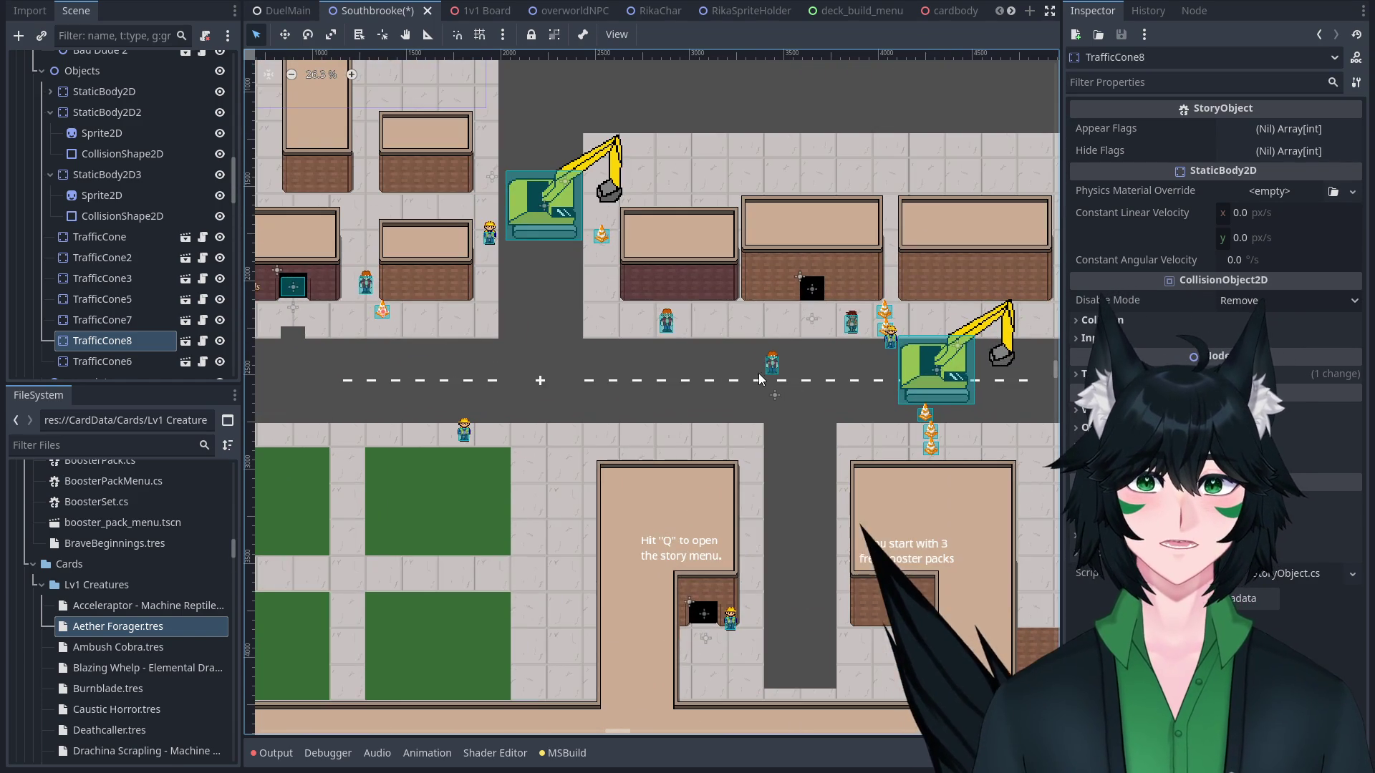
pyautogui.scroll(3, 807, 346)
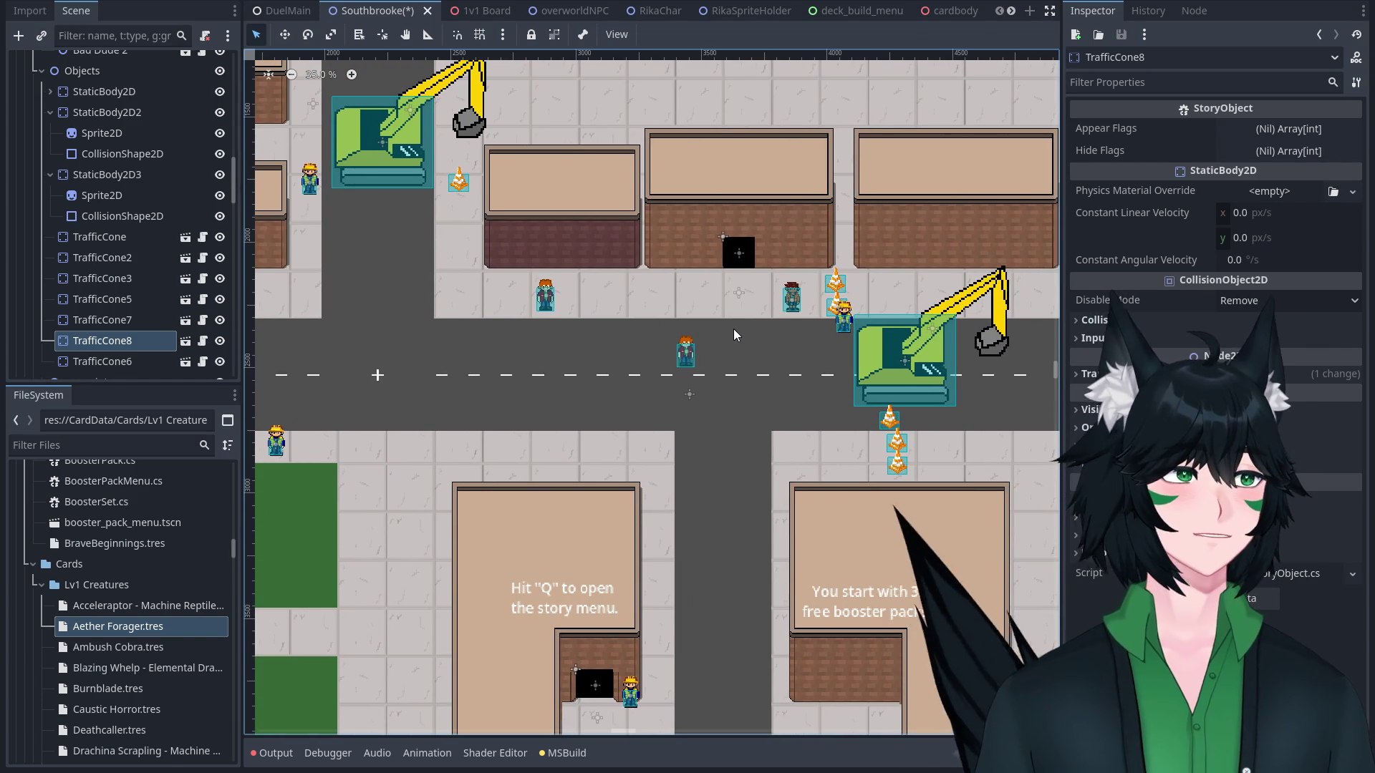
pyautogui.scroll(-6, 735, 350)
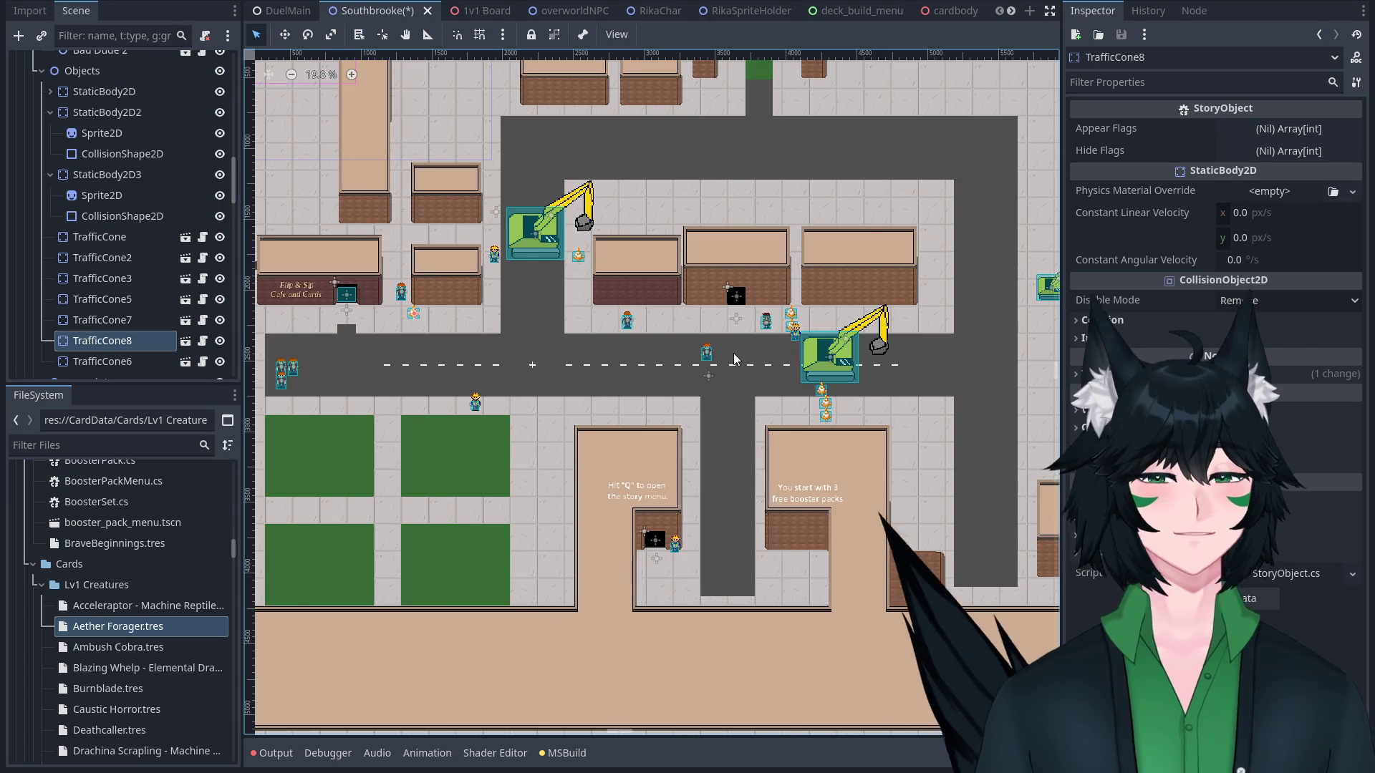
pyautogui.scroll(5, 733, 354)
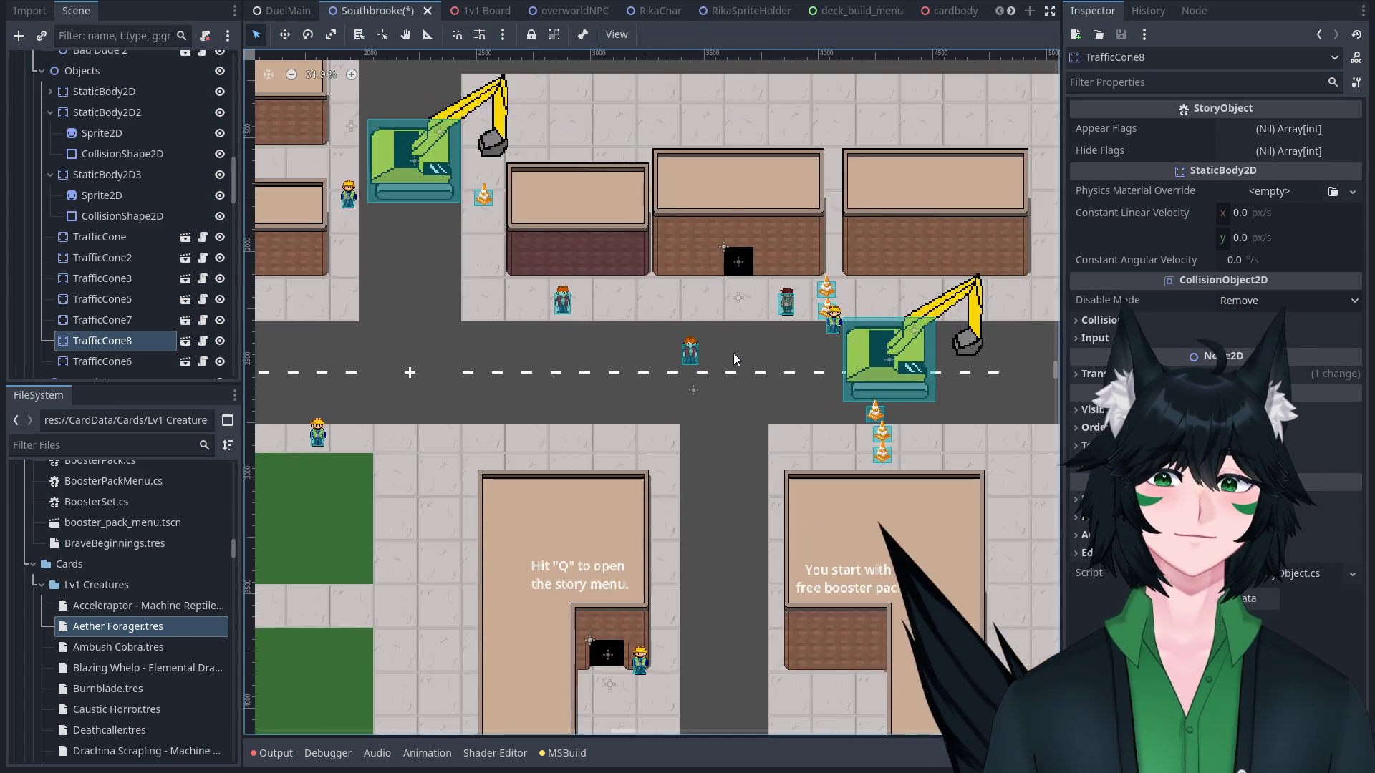
pyautogui.scroll(-3, 787, 358)
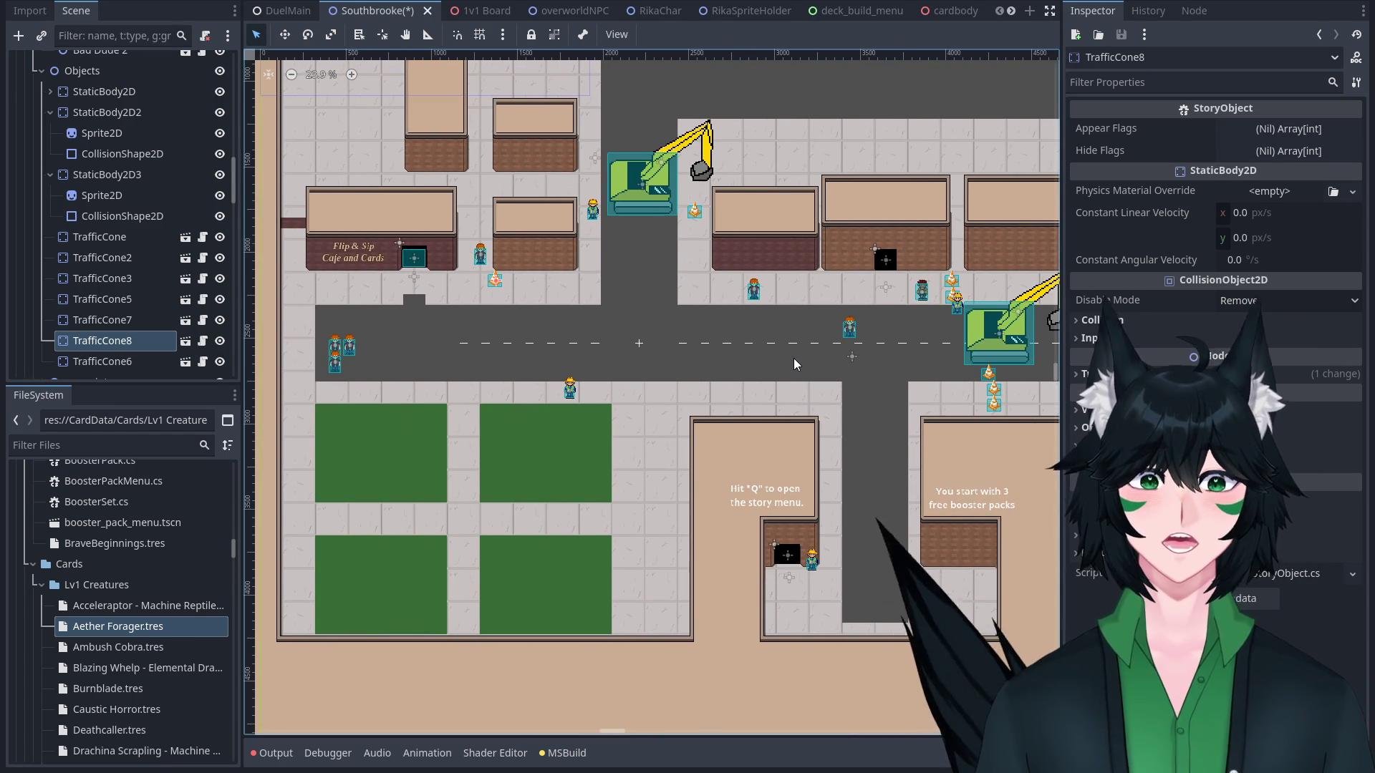
# Save the Southbrooke scene and select the background sidewalk sprite.
pyautogui.scroll(1, 549, 277)
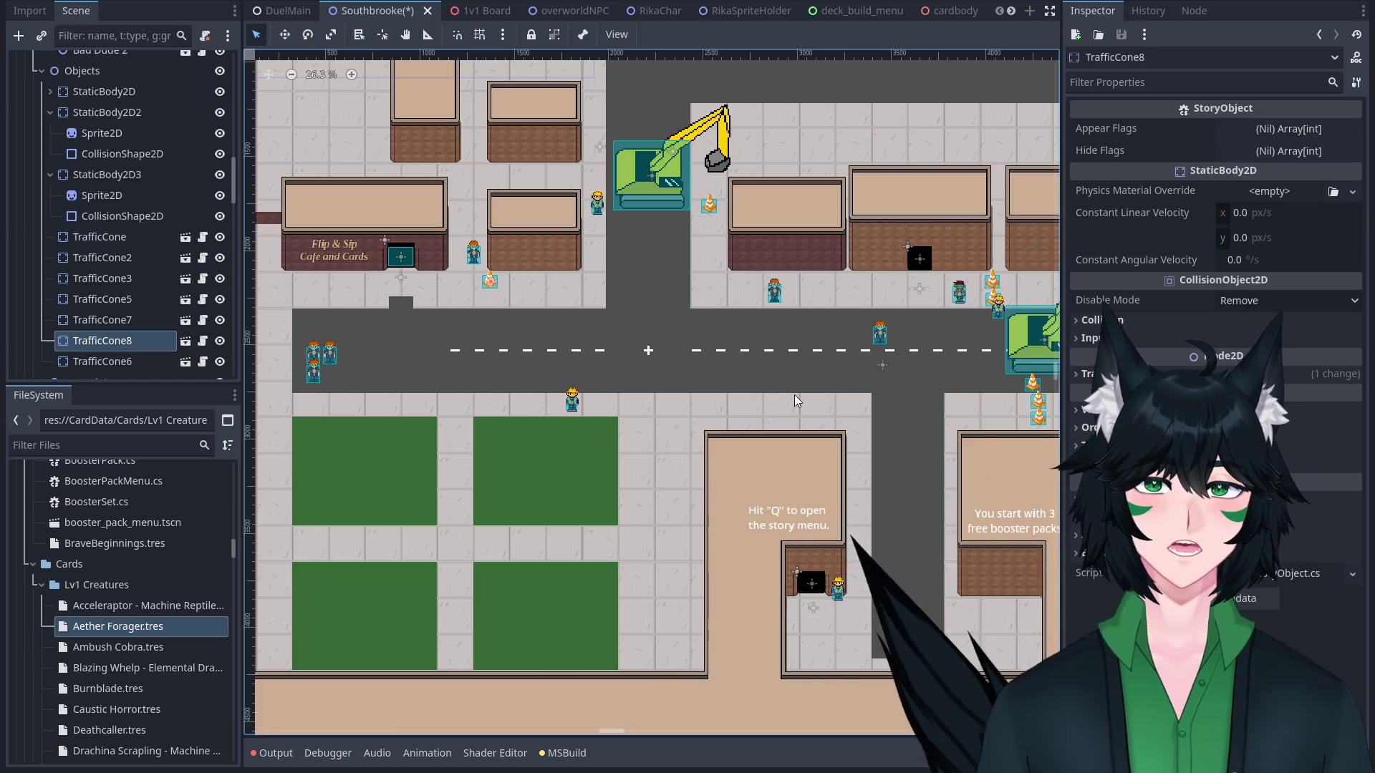
pyautogui.scroll(2, 444, 223)
pyautogui.hotkey('ctrl', 's')
pyautogui.click(595, 315)
# Pan right and zoom out to about 5% to show the full Southbrooke map and scenery.
pyautogui.scroll(-5, 594, 316)
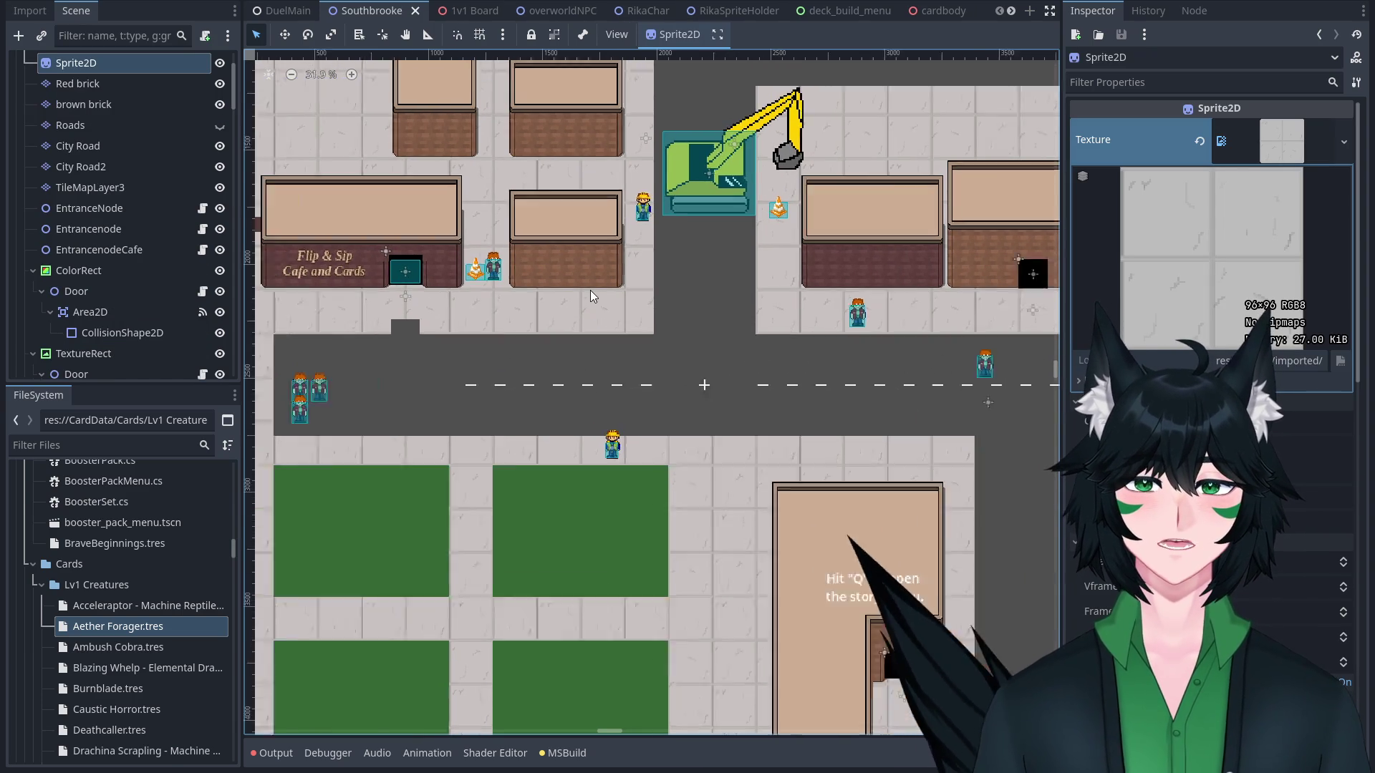
pyautogui.scroll(3, 603, 298)
pyautogui.scroll(-2, 603, 298)
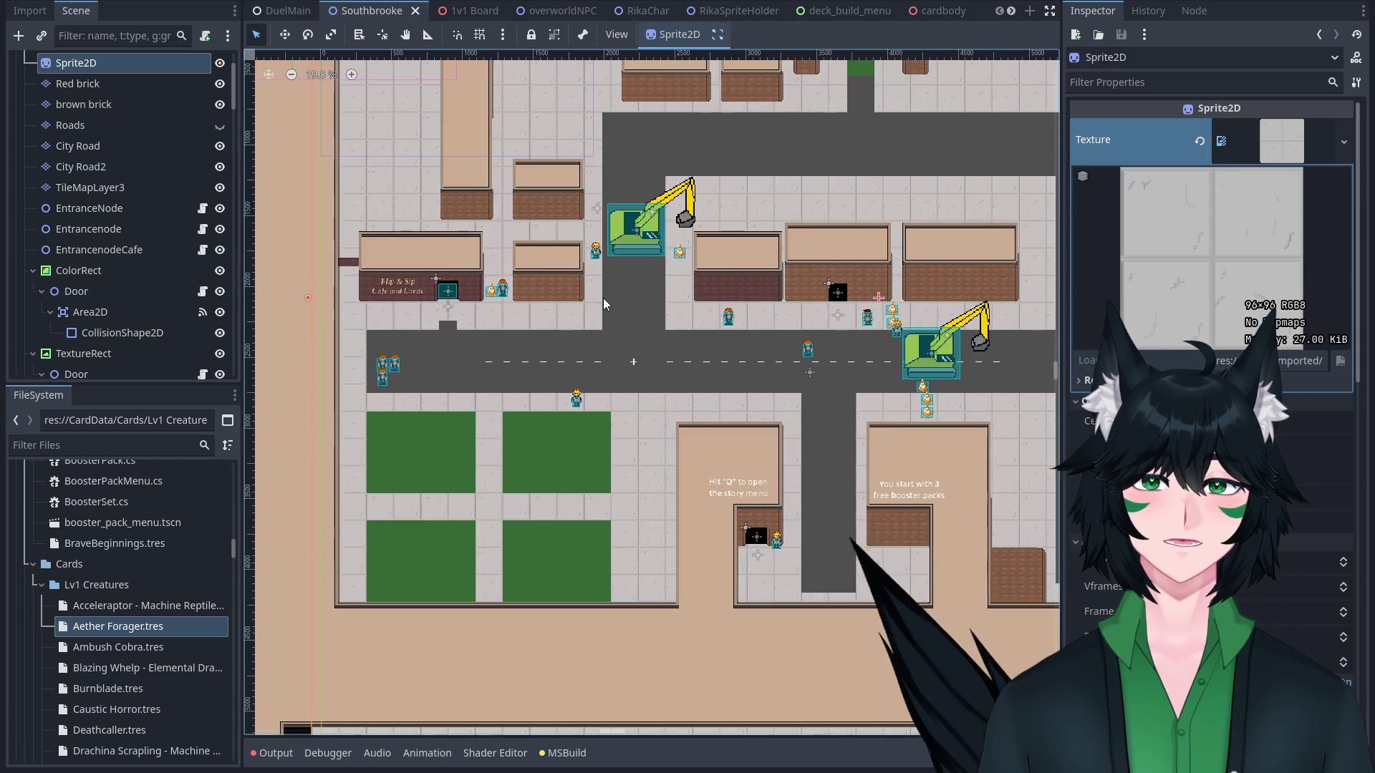
pyautogui.scroll(2, 632, 299)
pyautogui.scroll(5, 742, 308)
pyautogui.hscroll(3, 741, 308)
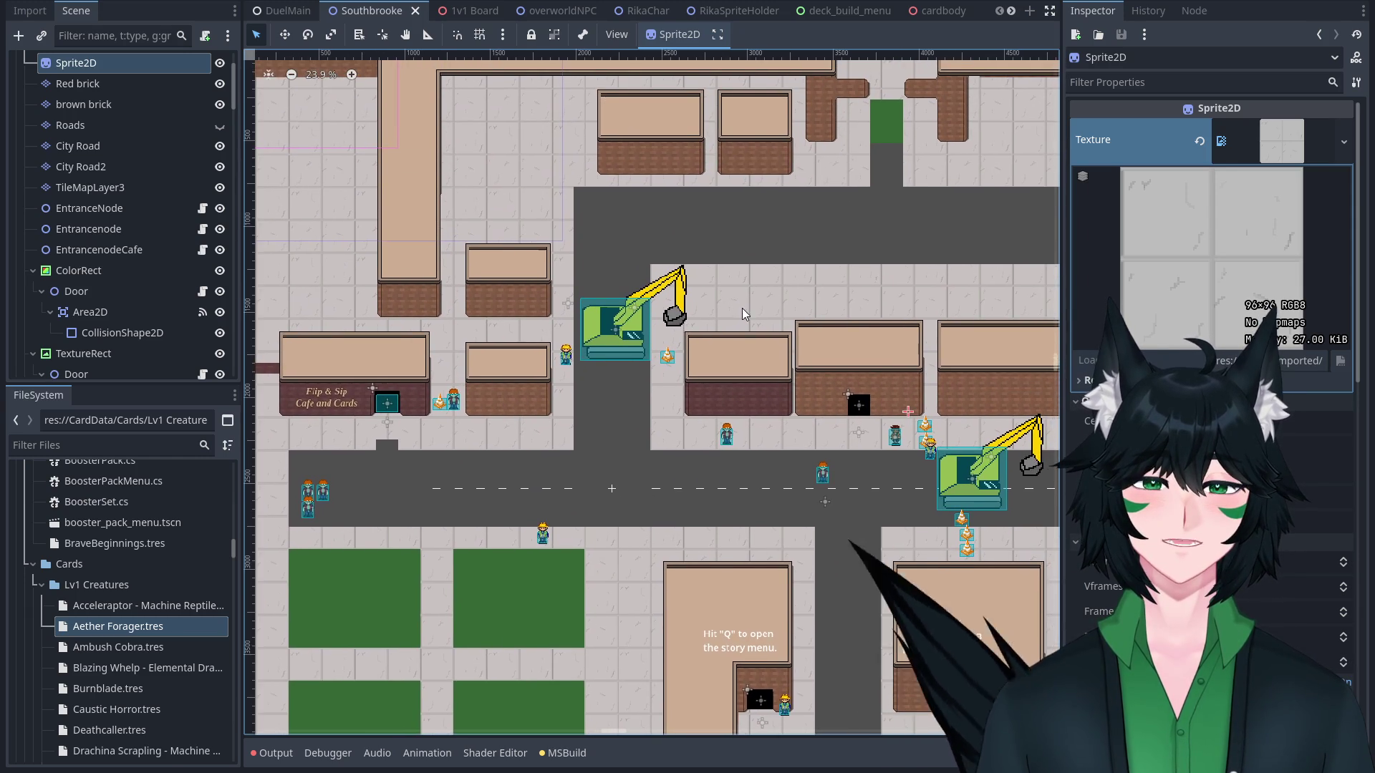
pyautogui.scroll(2, 848, 252)
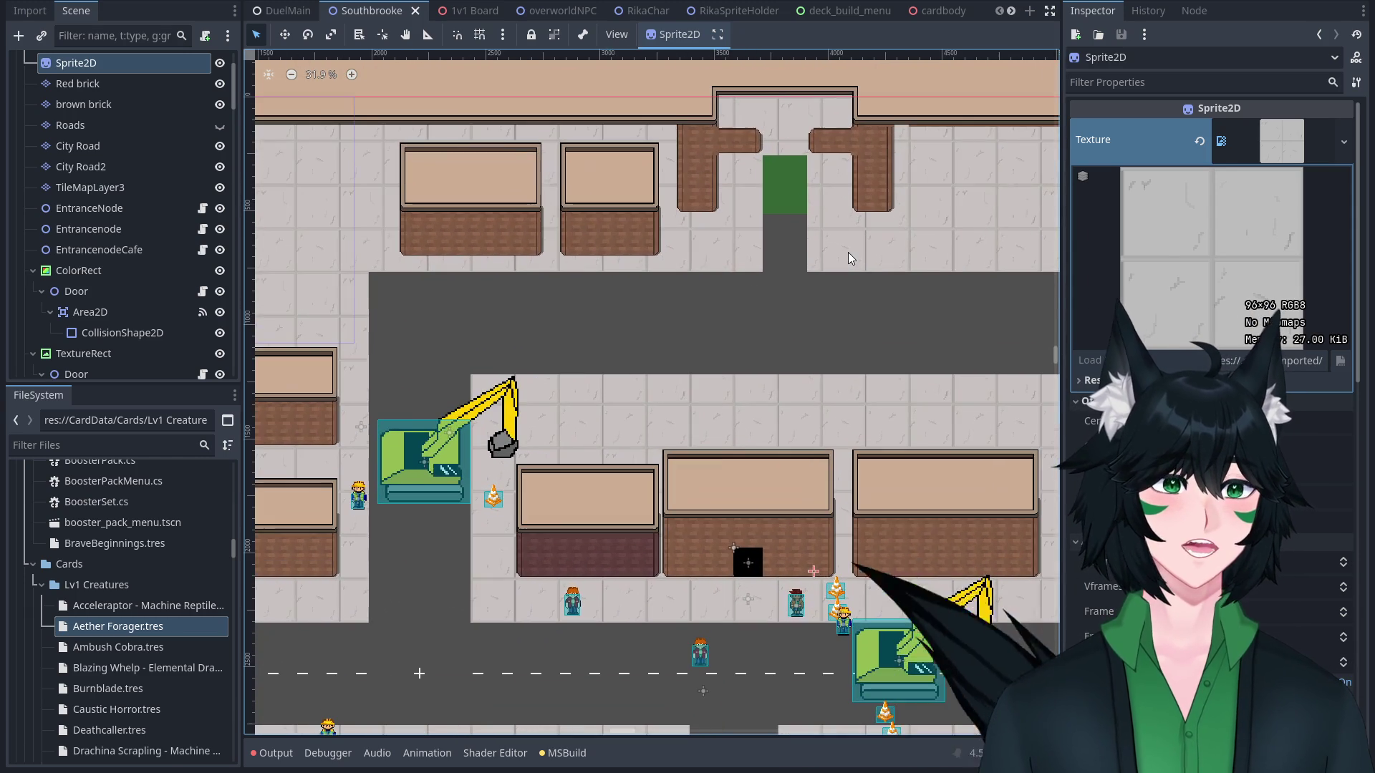
pyautogui.scroll(-3, 770, 325)
pyautogui.scroll(5, 781, 312)
pyautogui.scroll(-5, 781, 315)
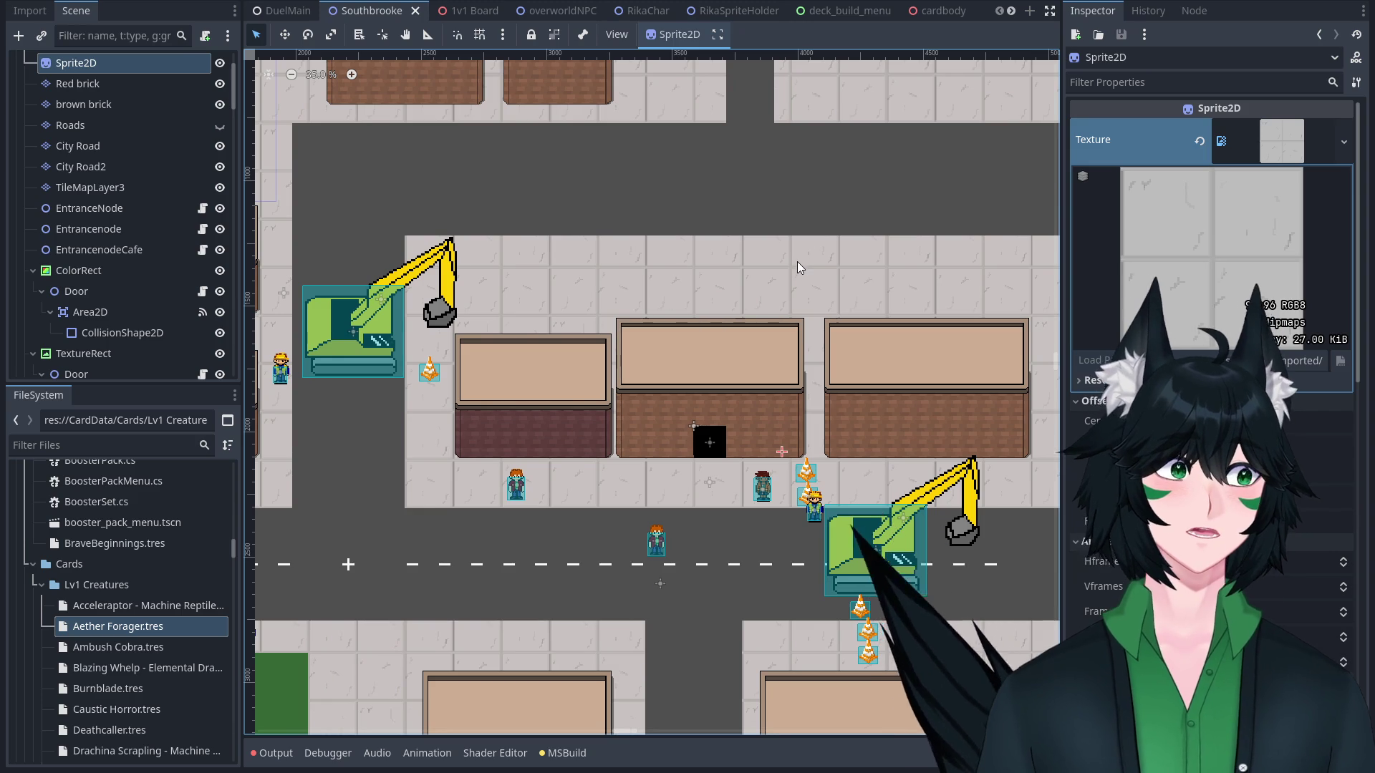
pyautogui.scroll(-3, 798, 258)
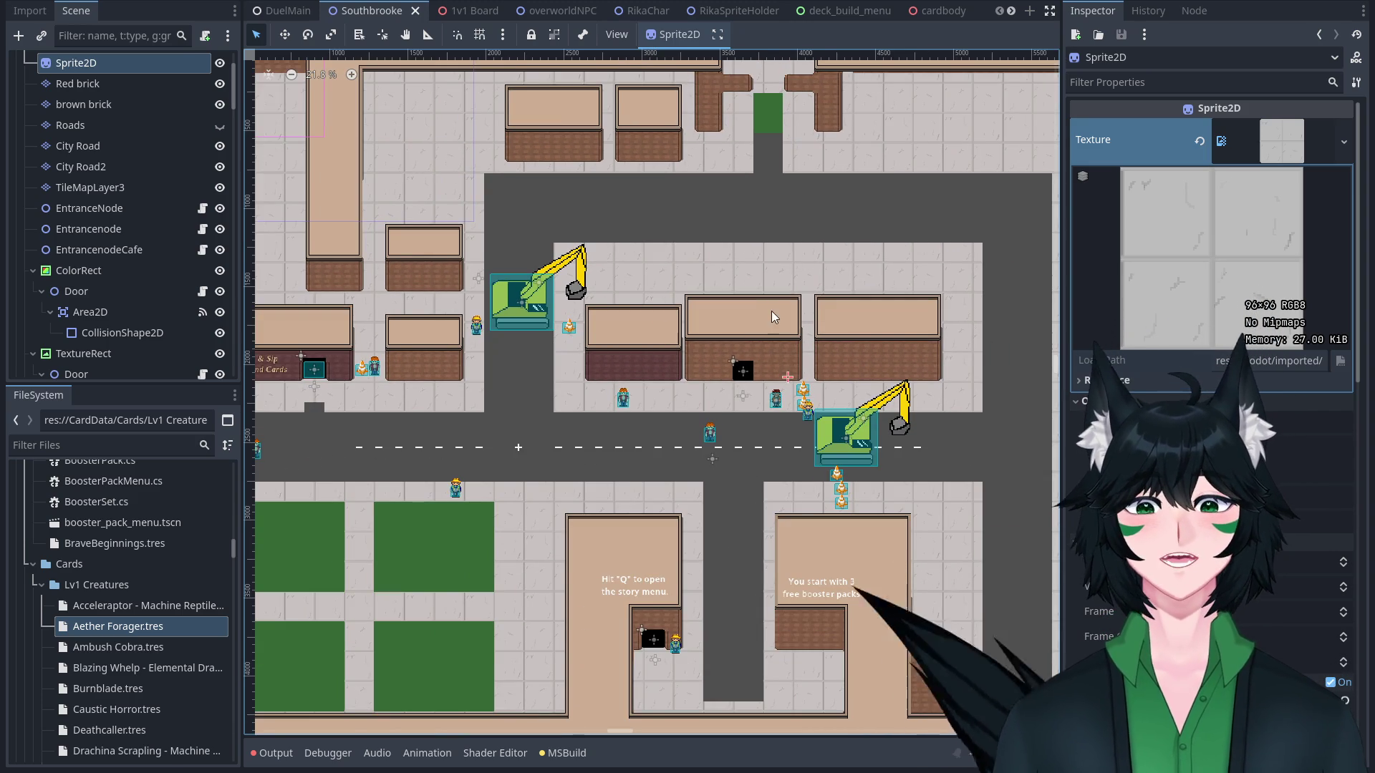
pyautogui.scroll(1, 760, 328)
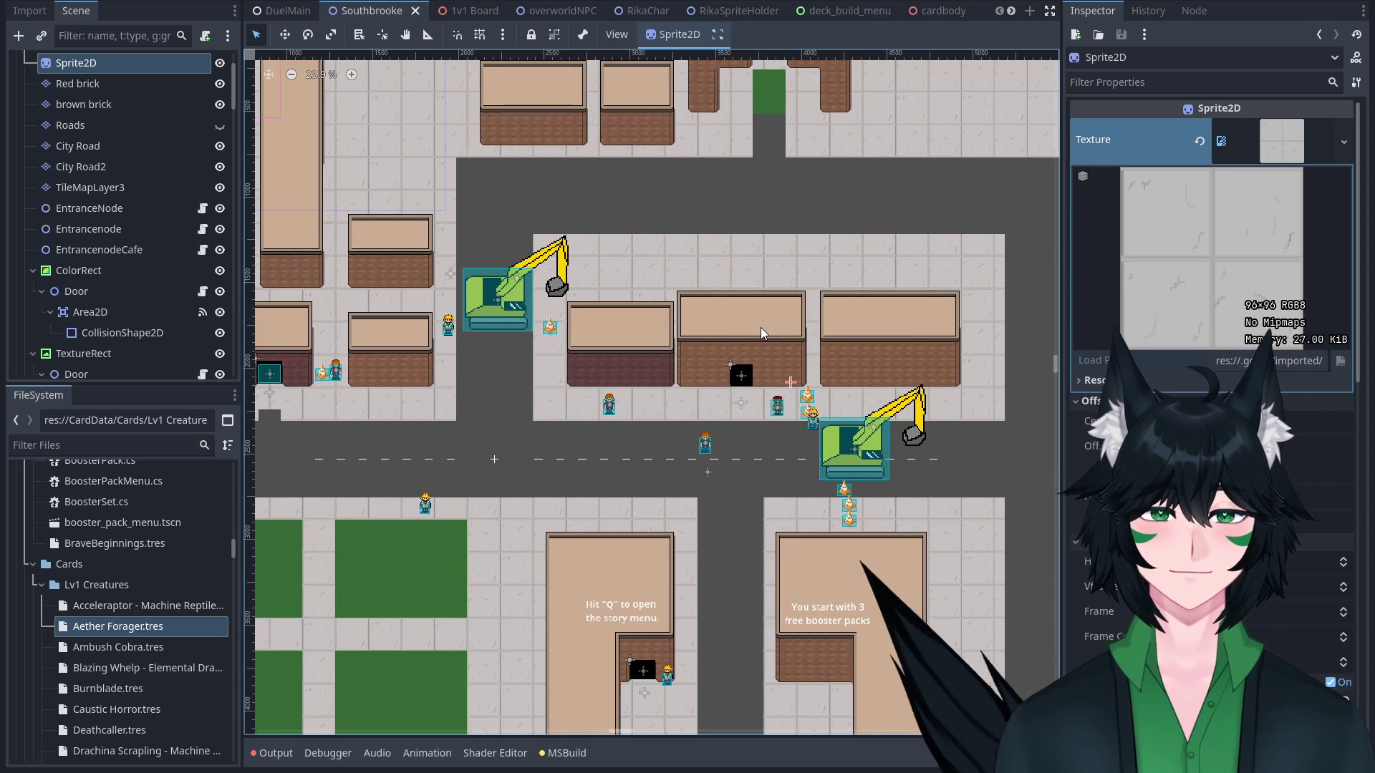
pyautogui.scroll(-1, 760, 328)
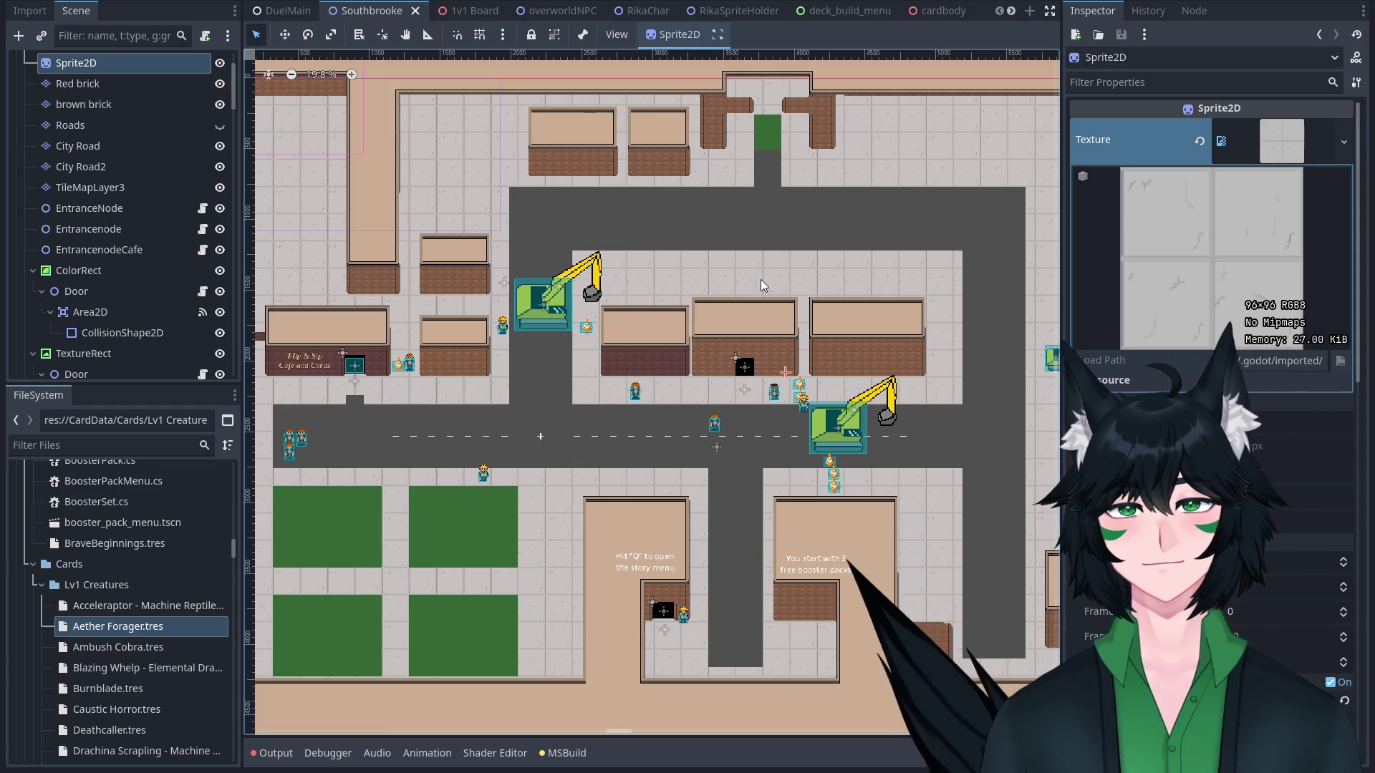
pyautogui.scroll(2, 642, 189)
pyautogui.scroll(-2, 466, 258)
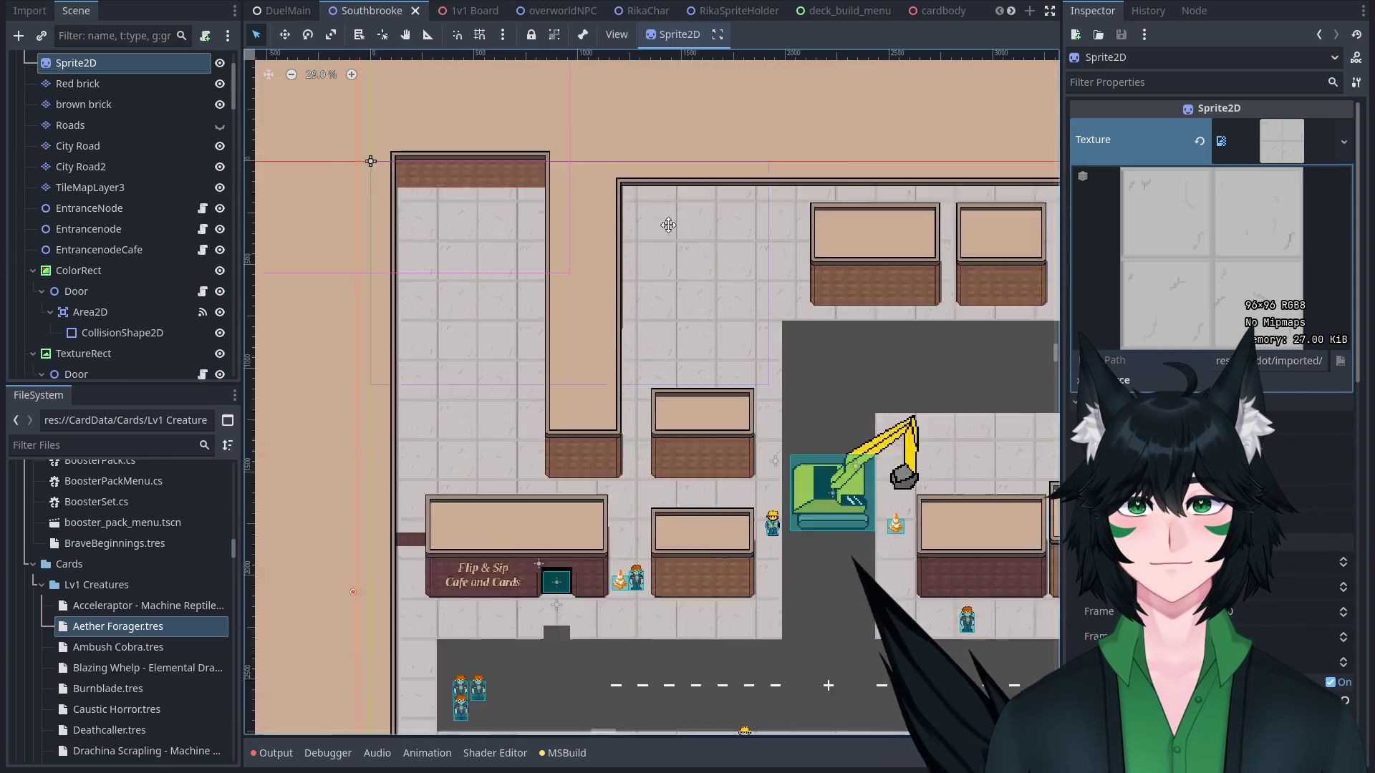
pyautogui.hscroll(10, 694, 265)
pyautogui.hscroll(5, 913, 197)
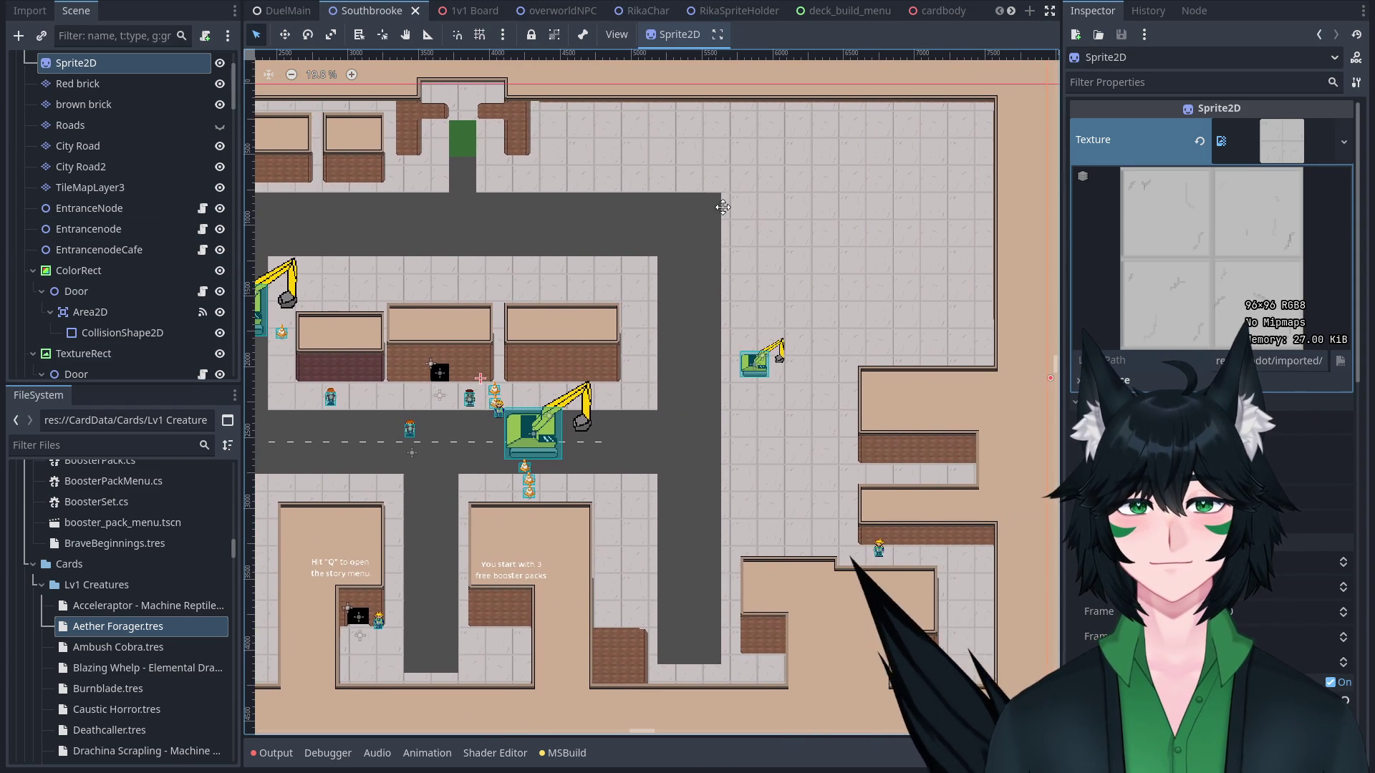
pyautogui.scroll(2, 838, 207)
pyautogui.scroll(-2, 895, 158)
pyautogui.scroll(-6, 882, 121)
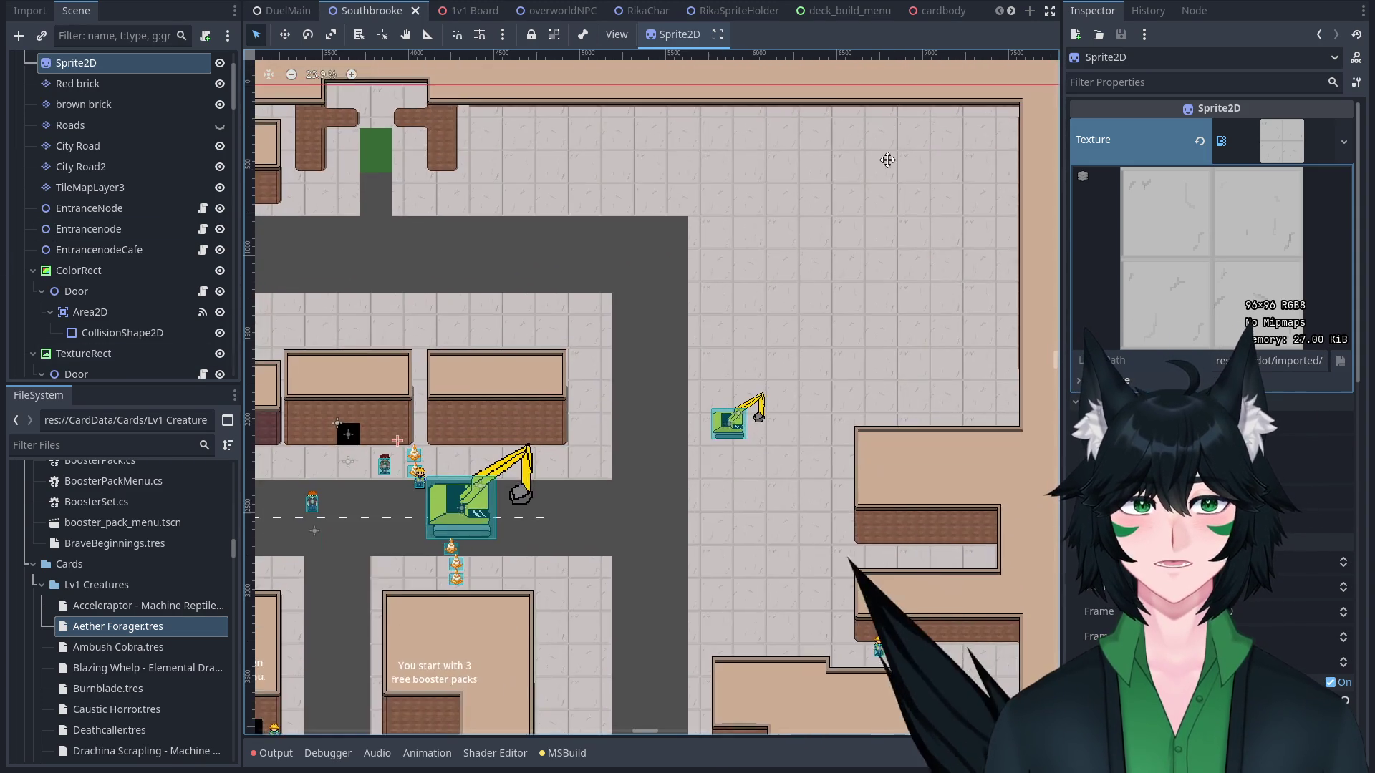
pyautogui.scroll(-3, 700, 281)
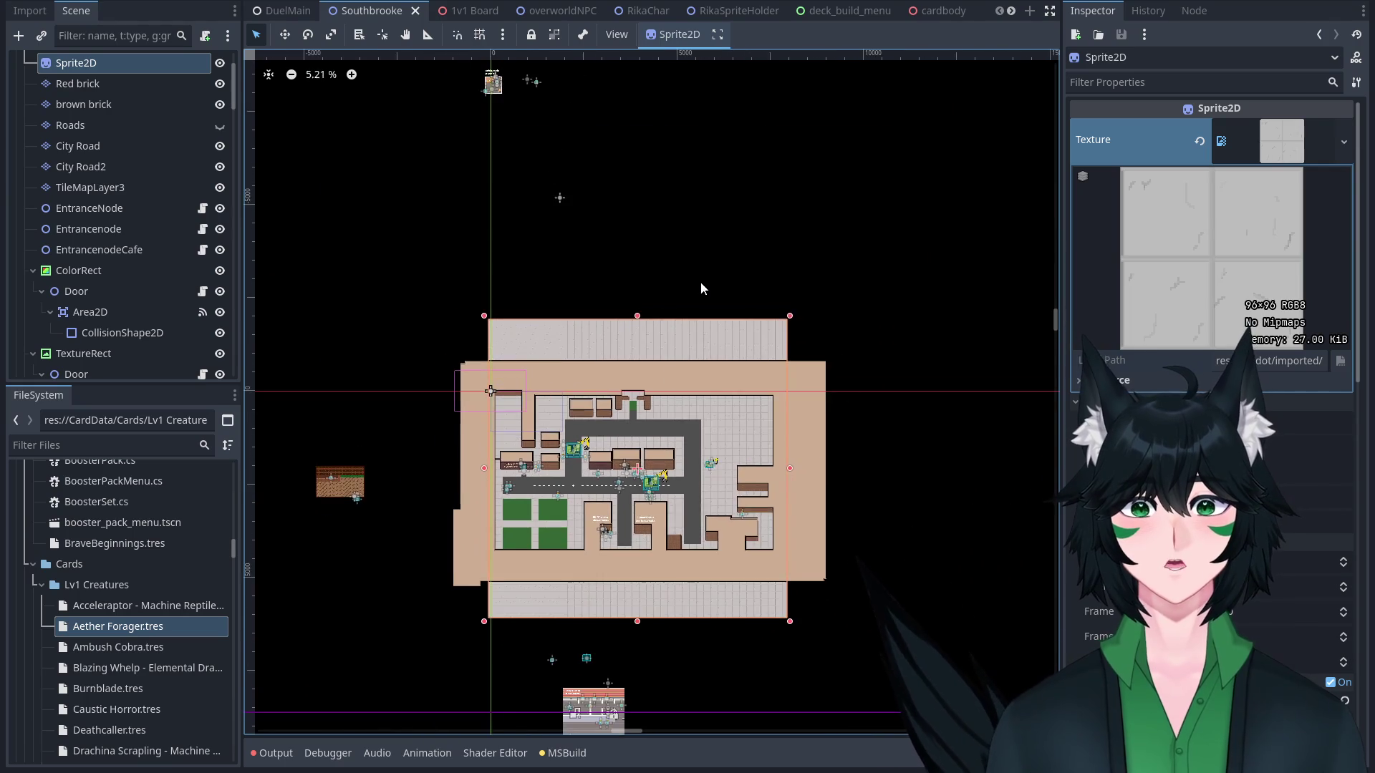
# Shift the map in view and select the TrafficCone2 object in the viewport.
pyautogui.moveTo(700, 382)
pyautogui.mouseDown()
pyautogui.moveTo(736, 392)
pyautogui.moveTo(730, 460)
pyautogui.moveTo(727, 384)
pyautogui.moveTo(727, 420)
pyautogui.mouseUp()
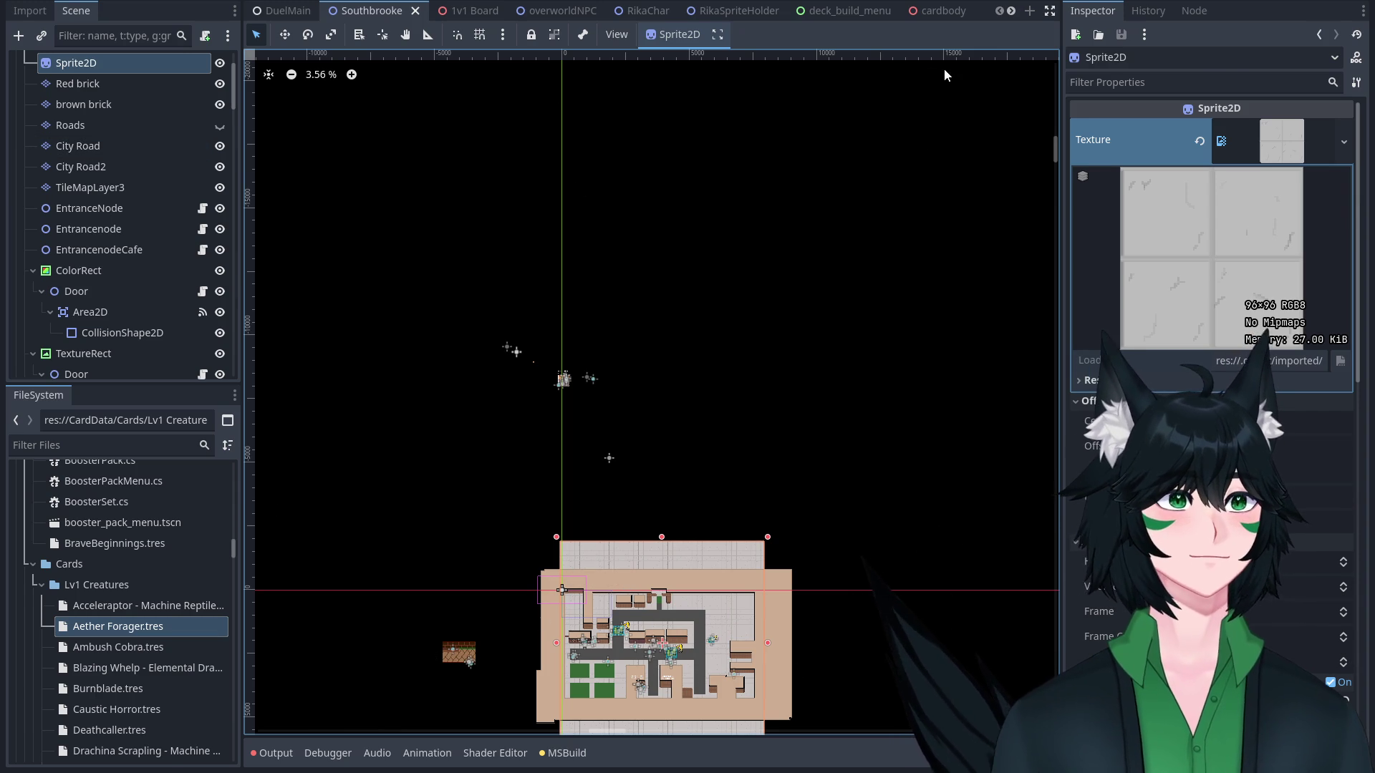
pyautogui.click(894, 200)
pyautogui.click(675, 655)
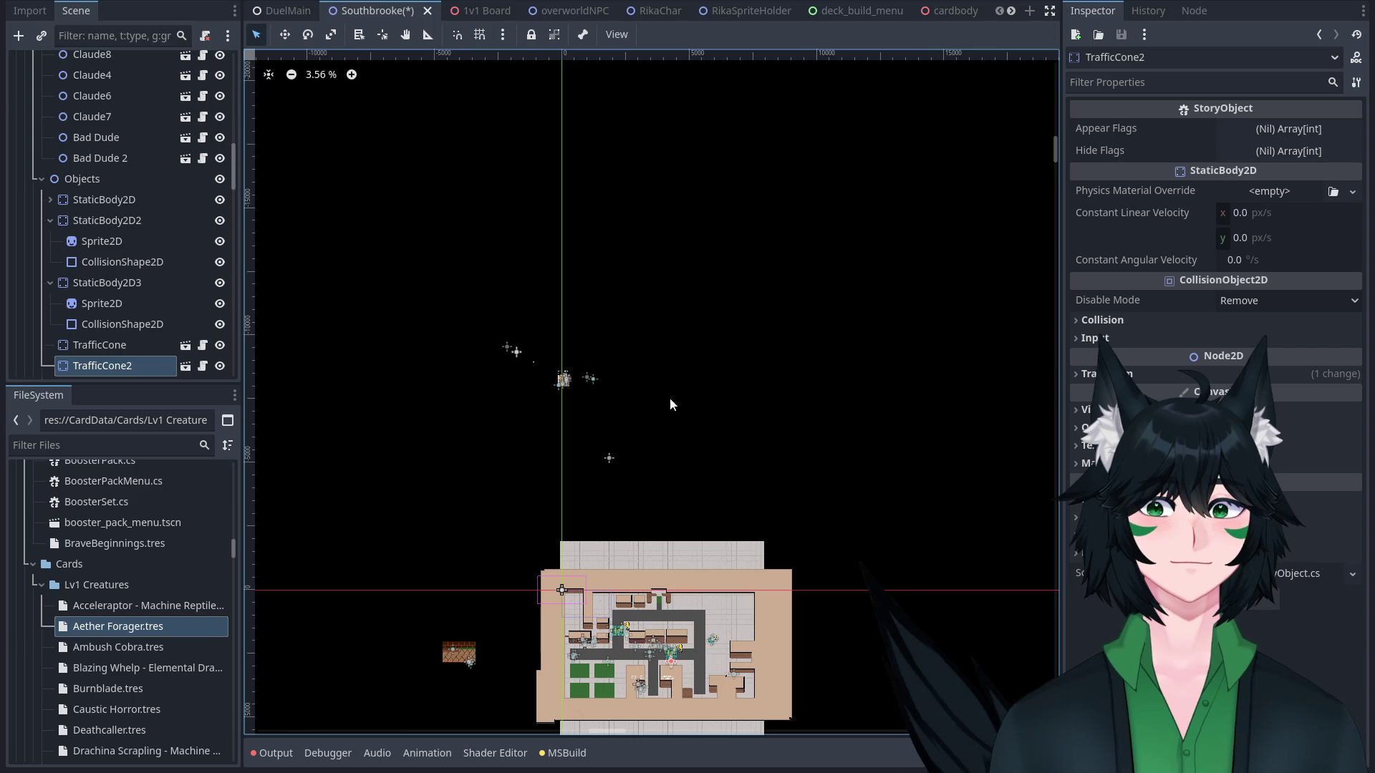
# Zoom back in for a closer view of the Southbrooke town.
pyautogui.scroll(-1, 693, 542)
pyautogui.scroll(5, 716, 630)
pyautogui.scroll(1, 672, 547)
pyautogui.scroll(2, 732, 509)
pyautogui.scroll(4, 608, 505)
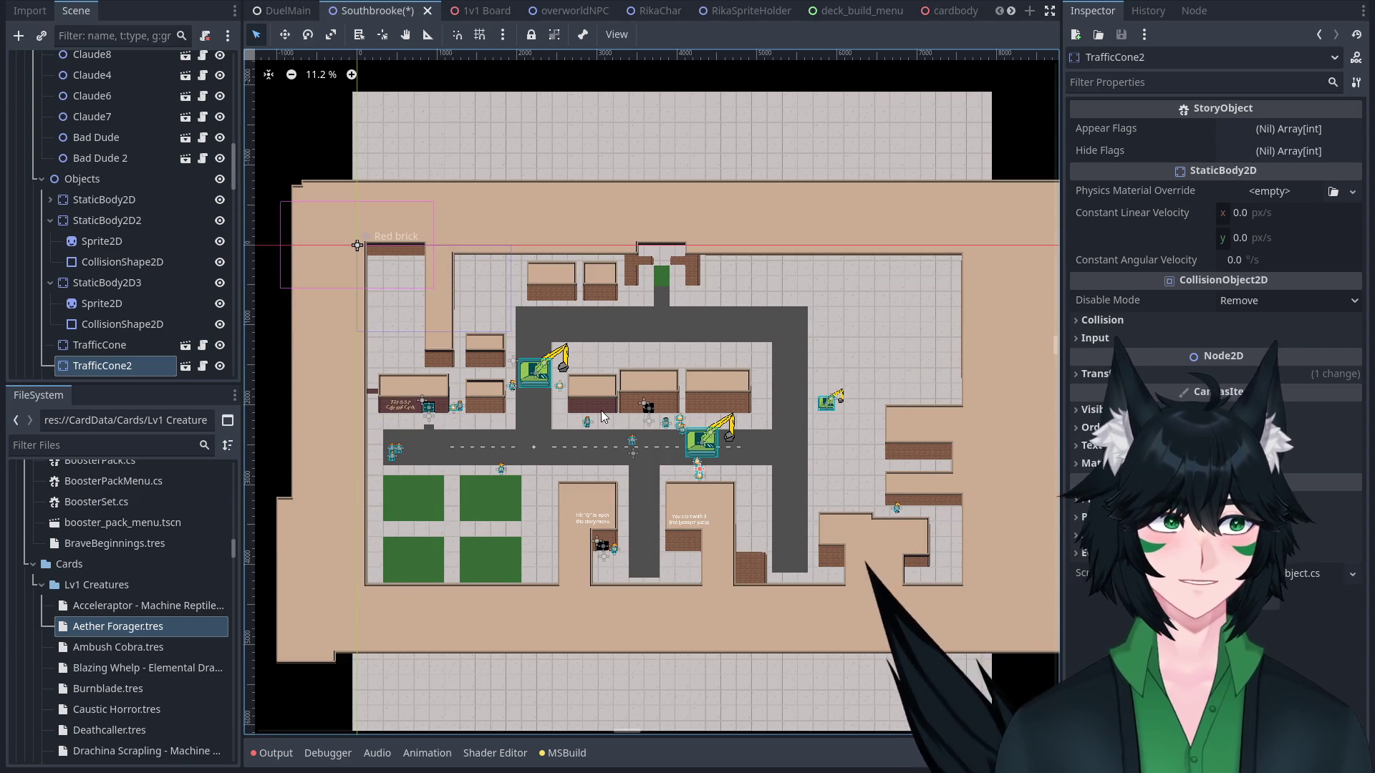
pyautogui.scroll(-3, 600, 413)
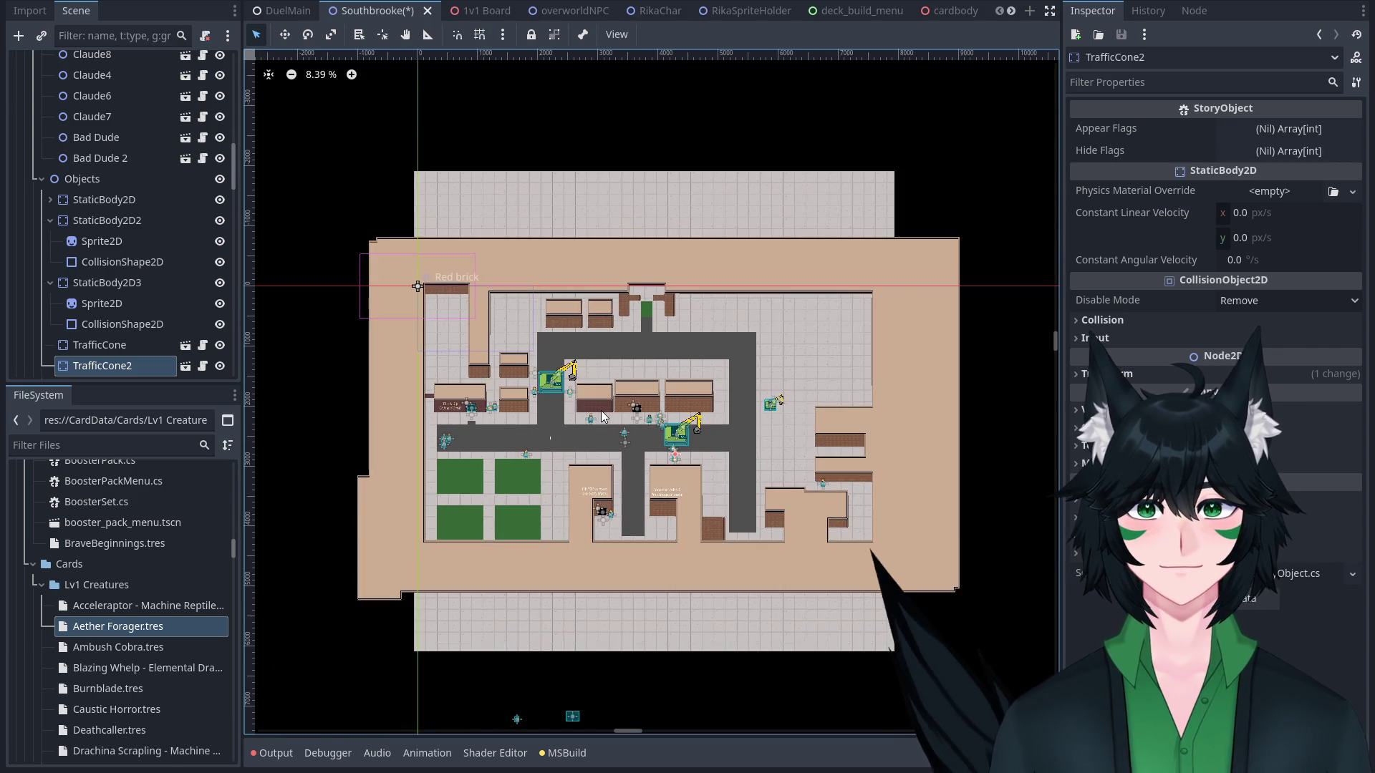
pyautogui.scroll(8, 605, 421)
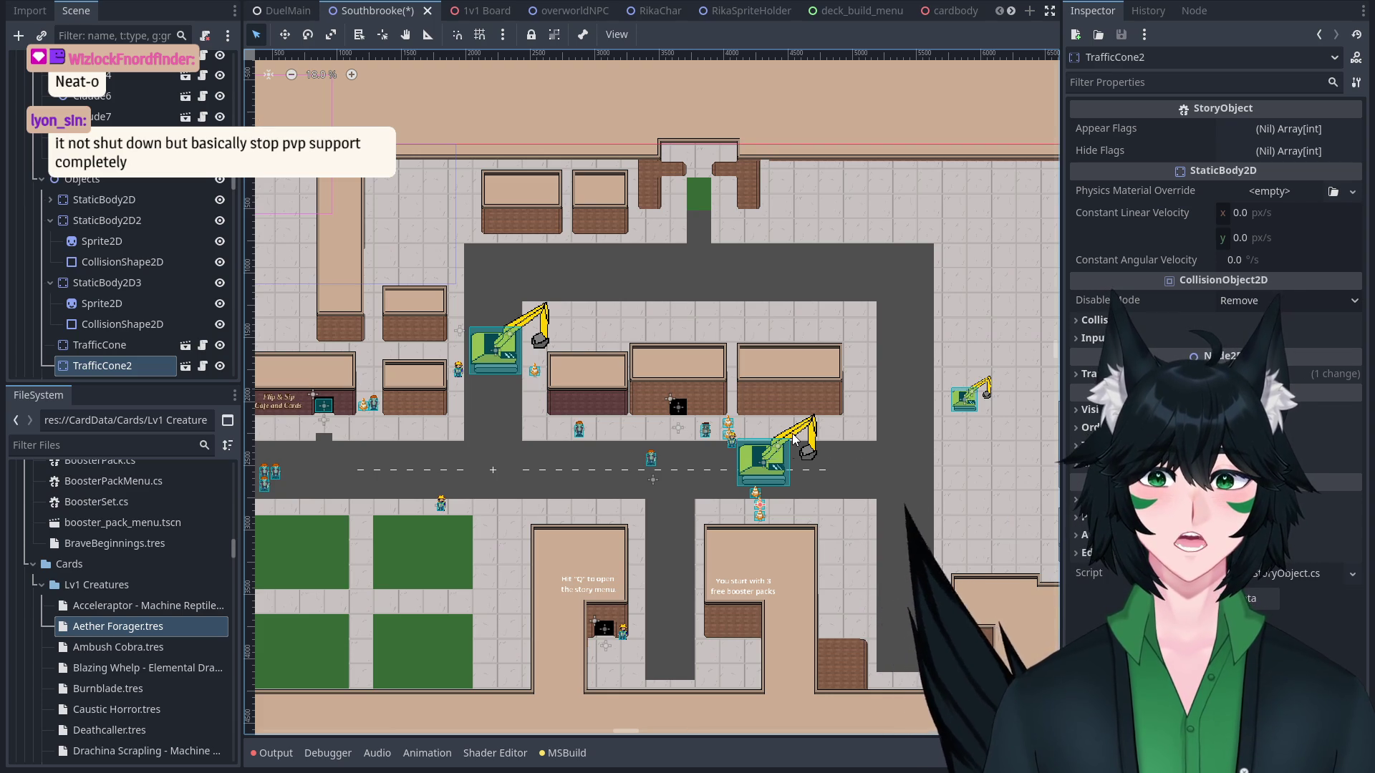
# Pan and zoom toward the main road, bringing the Flip & Sip cafe into view.
pyautogui.scroll(-1, 795, 439)
pyautogui.scroll(2, 702, 458)
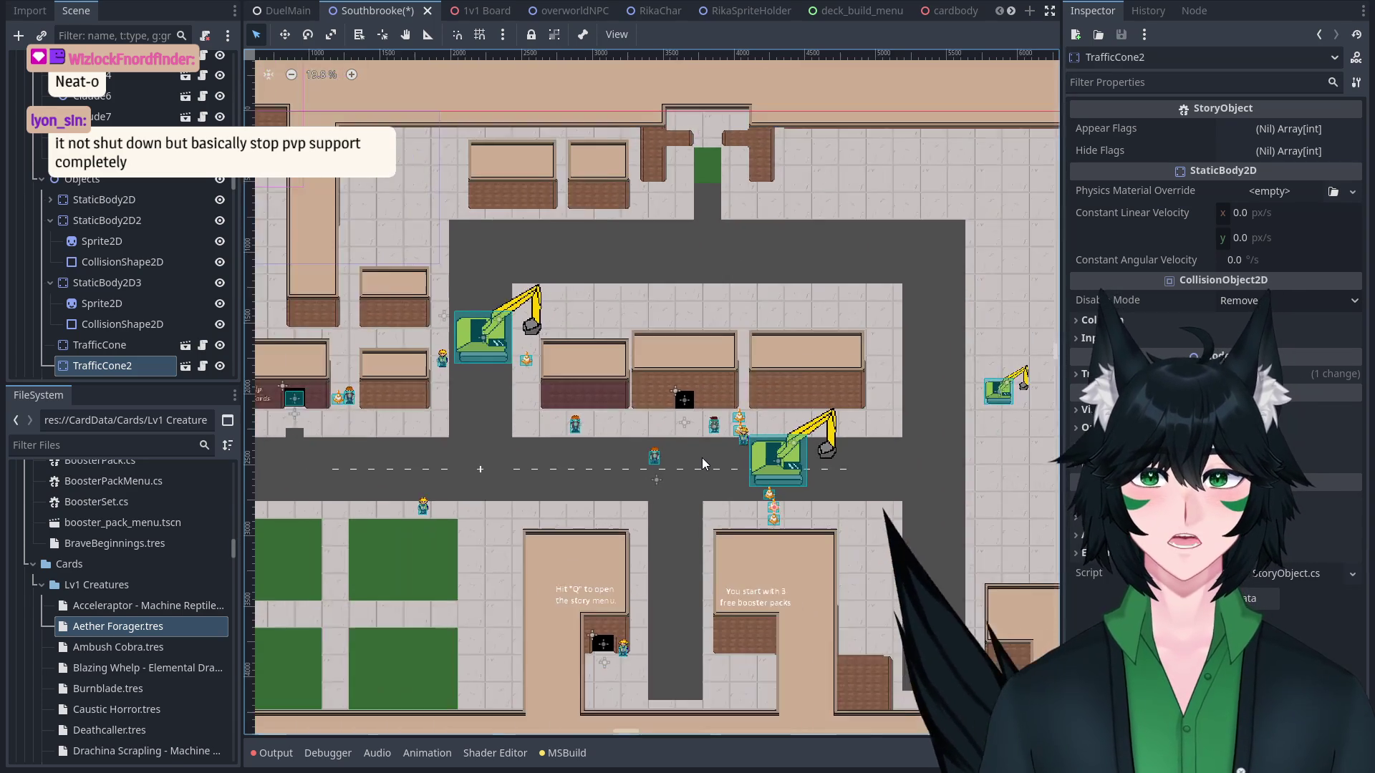
pyautogui.moveTo(703, 462); pyautogui.dragTo(724, 432)
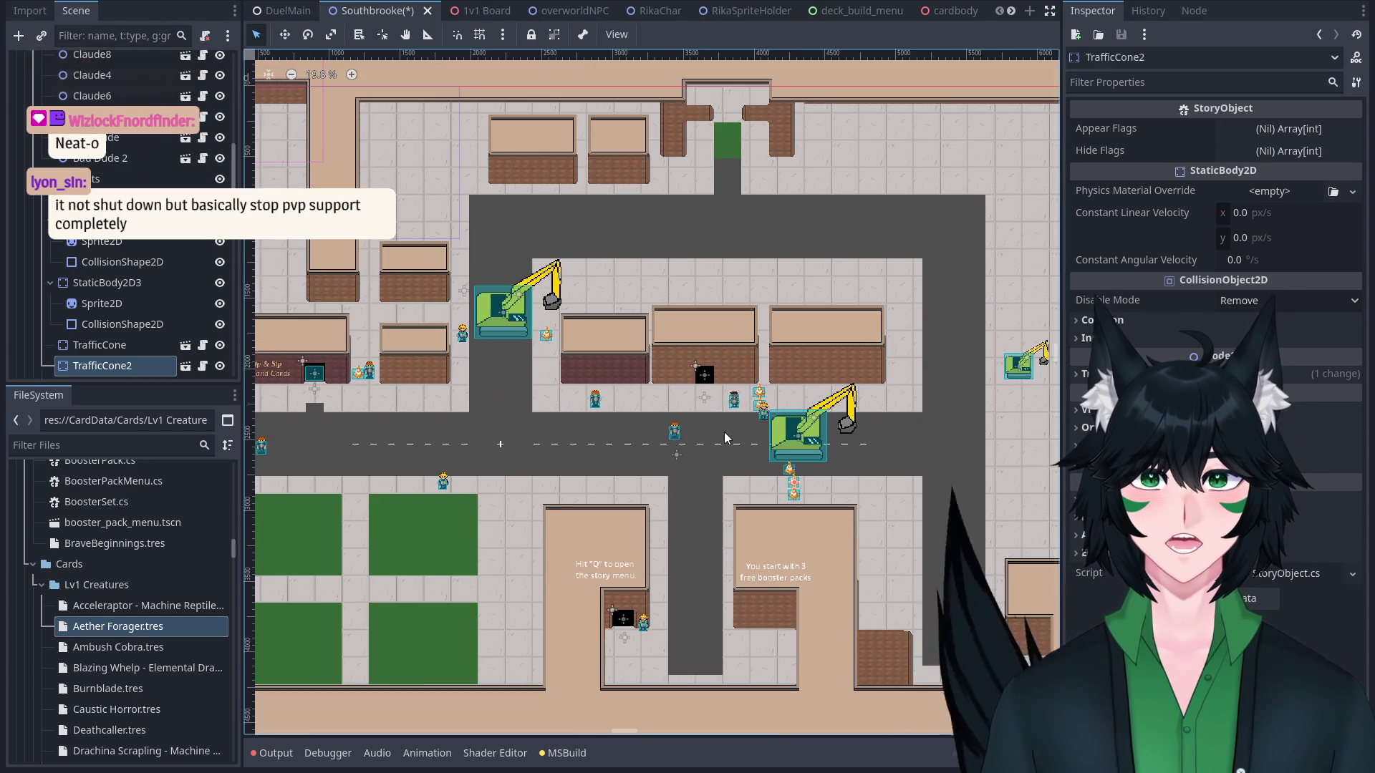
pyautogui.scroll(7, 754, 420)
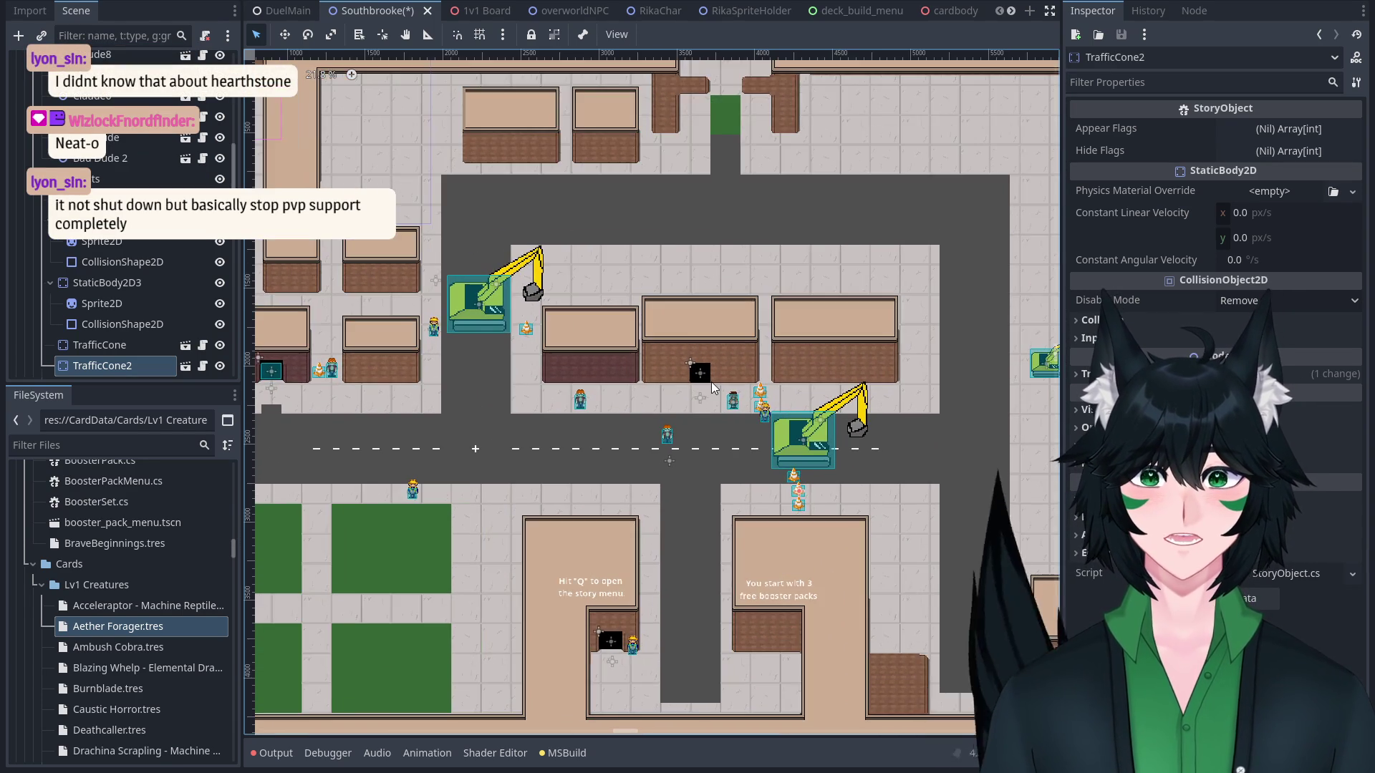
pyautogui.scroll(-2, 715, 407)
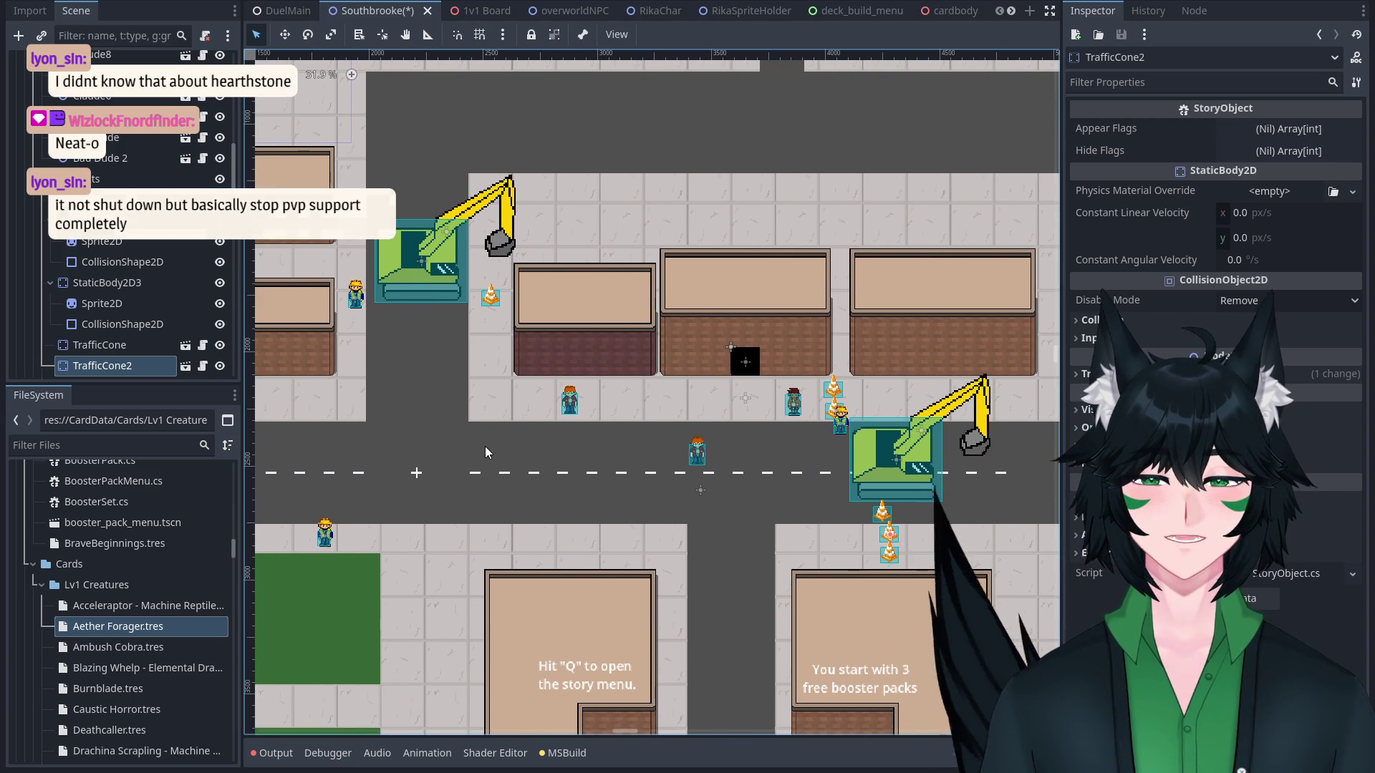
pyautogui.moveTo(484, 446); pyautogui.dragTo(776, 431)
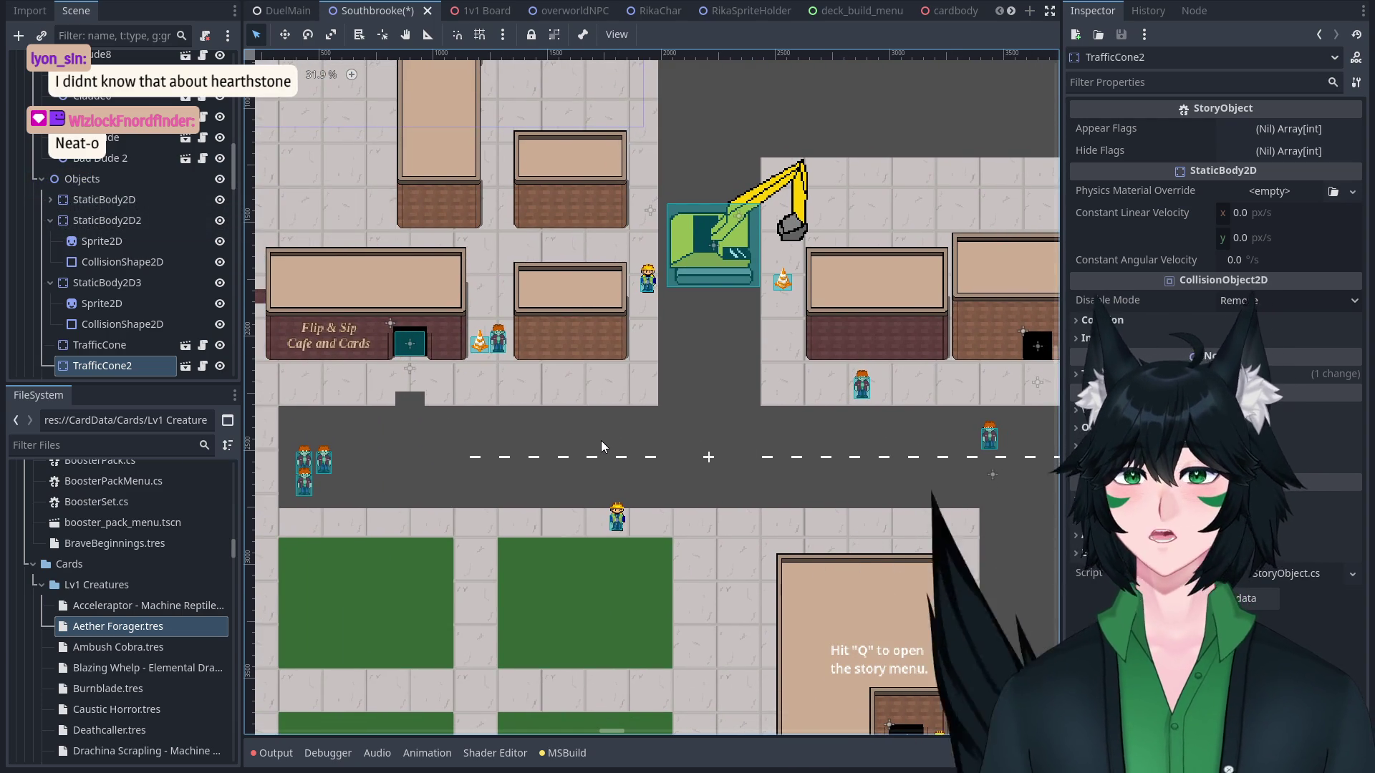
# Move along the main road and centre the view between the cafe and the excavators.
pyautogui.scroll(-6, 599, 440)
pyautogui.scroll(3, 728, 423)
pyautogui.hscroll(8, 793, 395)
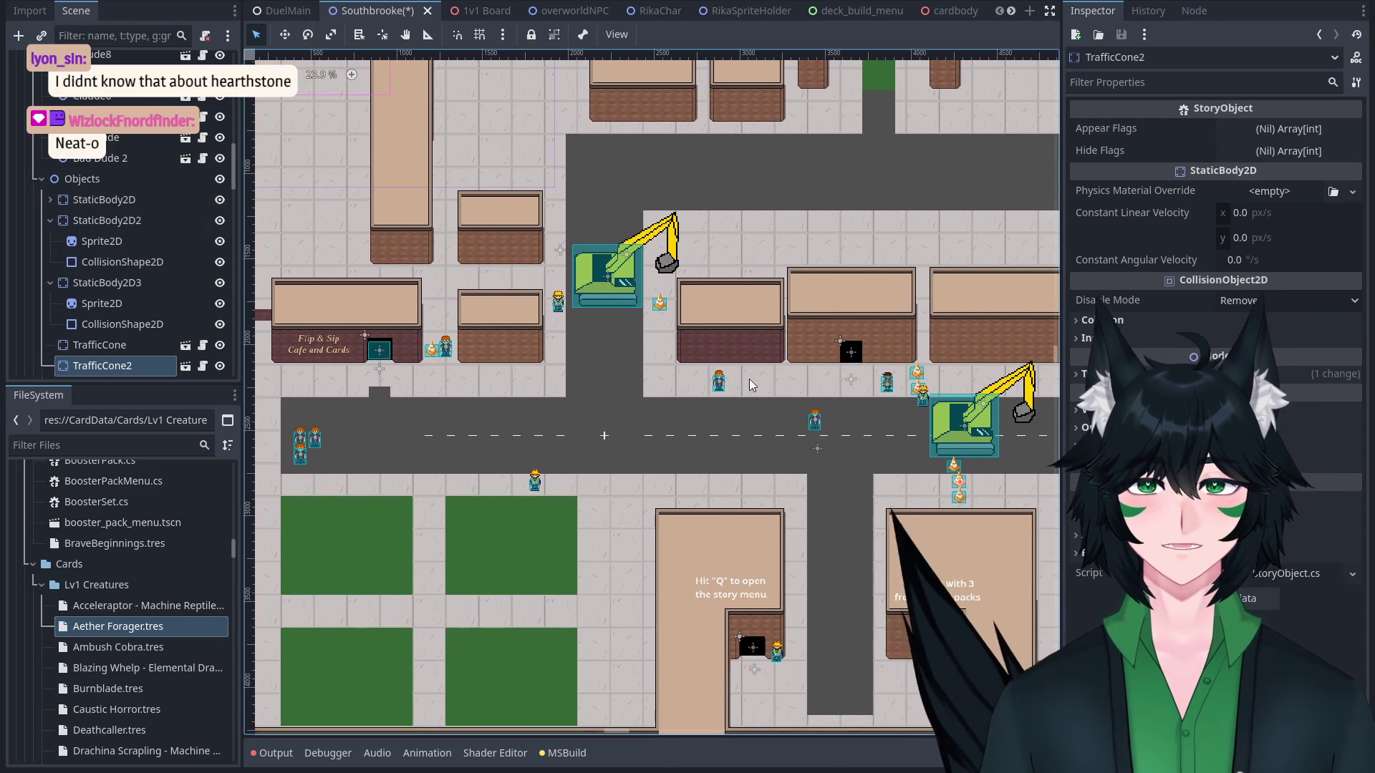
pyautogui.scroll(-3, 773, 322)
pyautogui.hscroll(5, 754, 255)
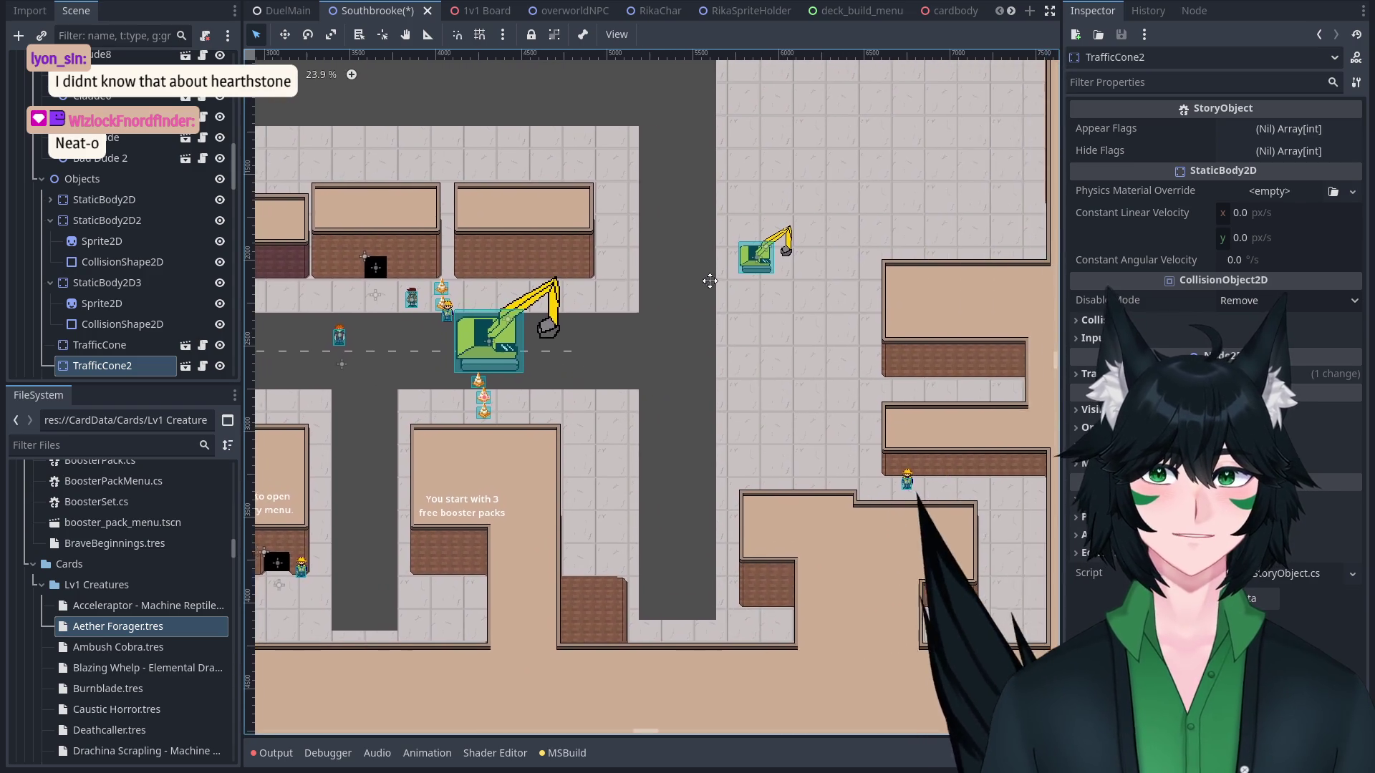
pyautogui.scroll(2, 781, 240)
pyautogui.hscroll(-1, 780, 239)
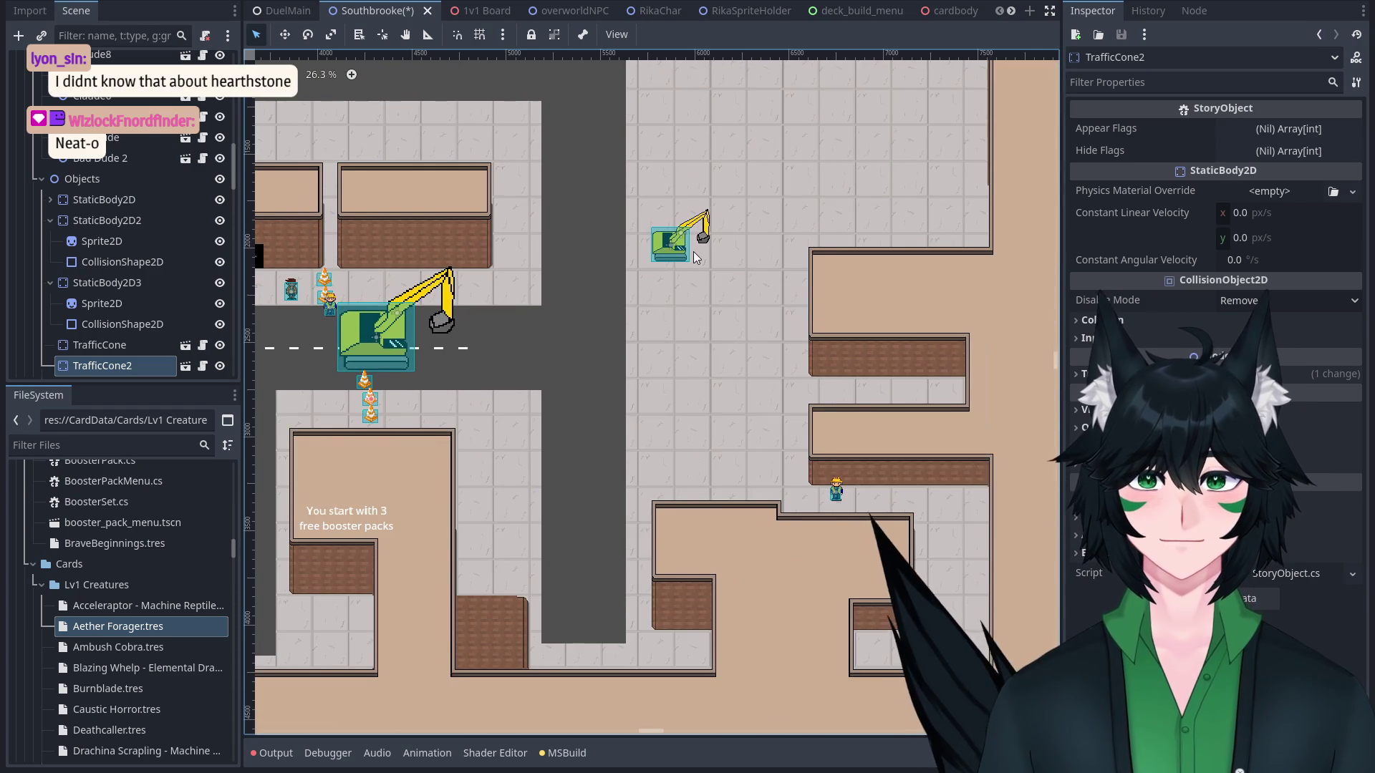
pyautogui.scroll(1, 766, 258)
pyautogui.scroll(-1, 750, 283)
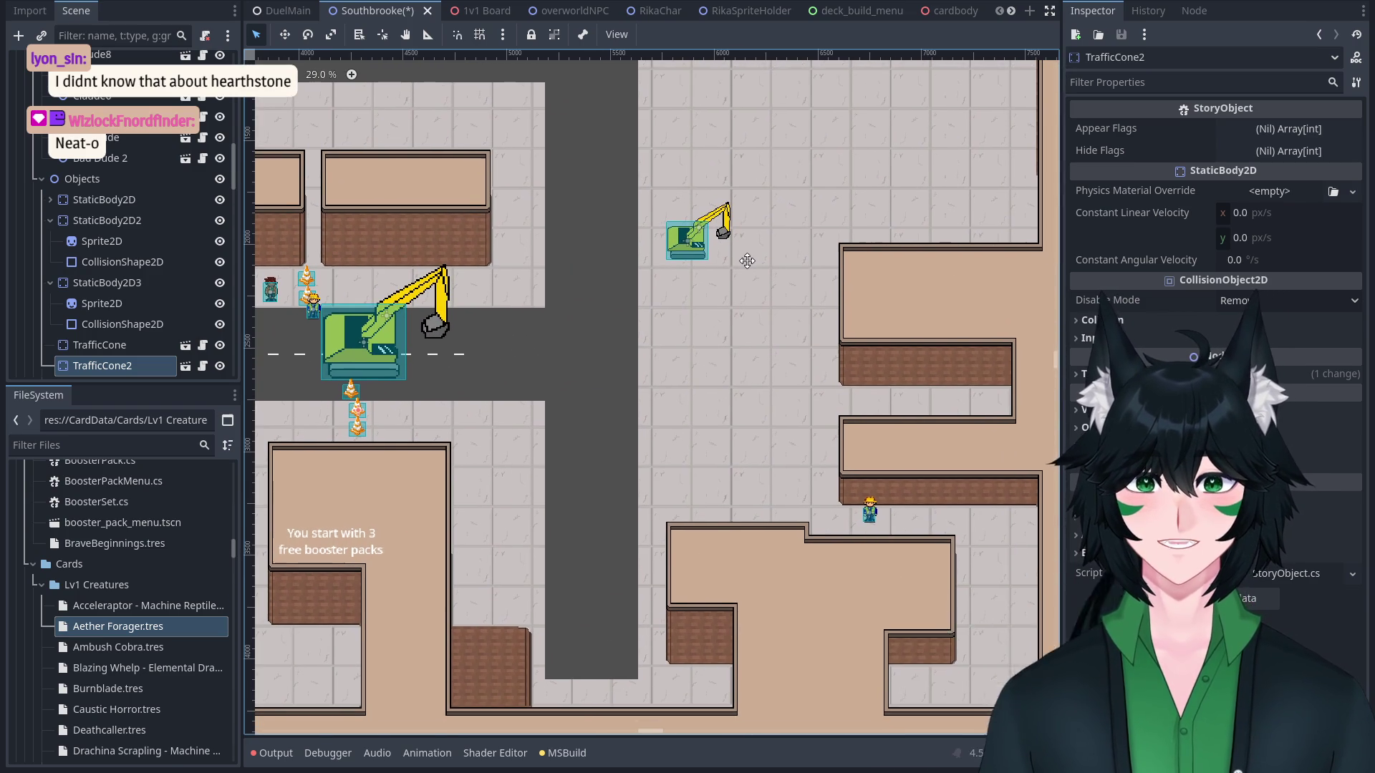
pyautogui.moveTo(751, 262)
pyautogui.mouseDown()
pyautogui.moveTo(810, 285)
pyautogui.moveTo(846, 324)
pyautogui.mouseUp()
pyautogui.moveTo(556, 333); pyautogui.dragTo(1039, 423)
pyautogui.scroll(4, 826, 377)
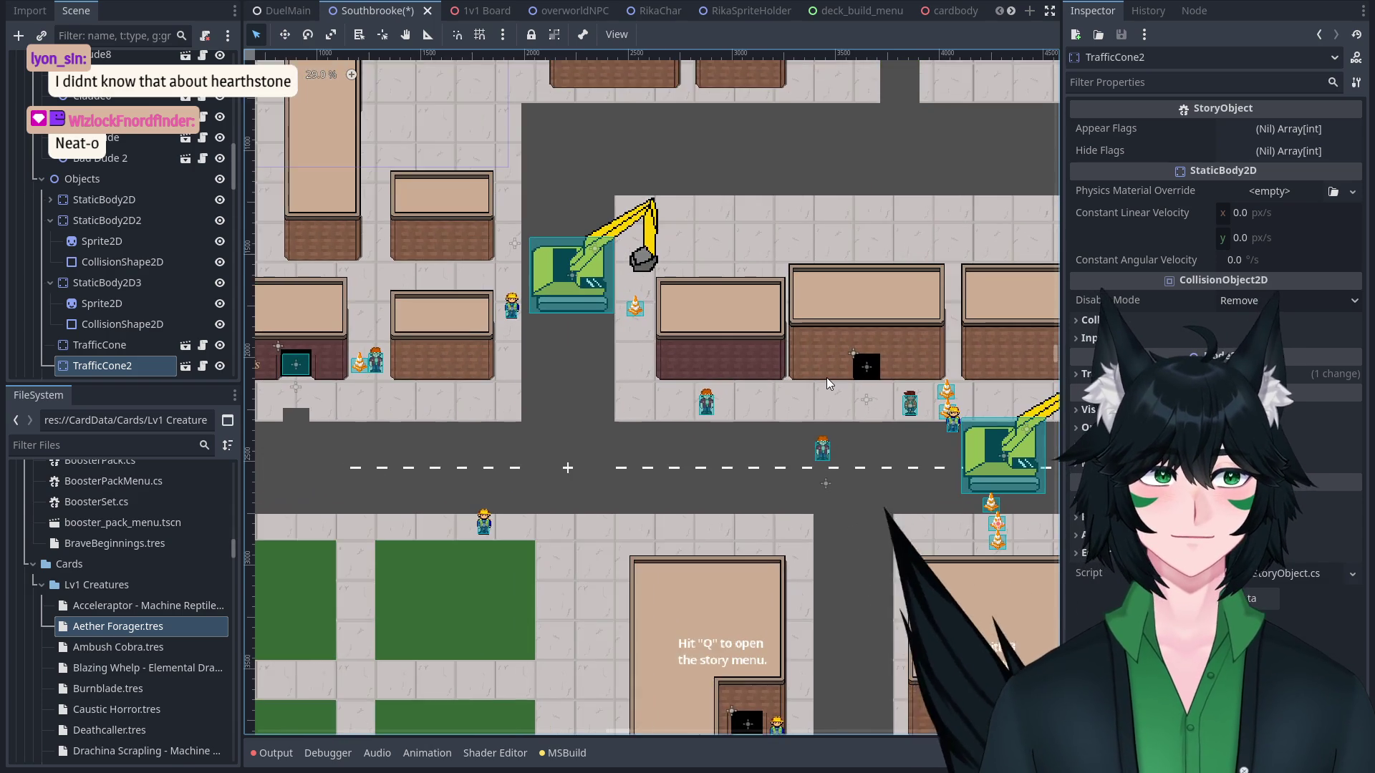
pyautogui.moveTo(827, 413)
pyautogui.mouseDown()
pyautogui.moveTo(710, 380)
pyautogui.moveTo(794, 331)
pyautogui.moveTo(810, 304)
pyautogui.mouseUp()
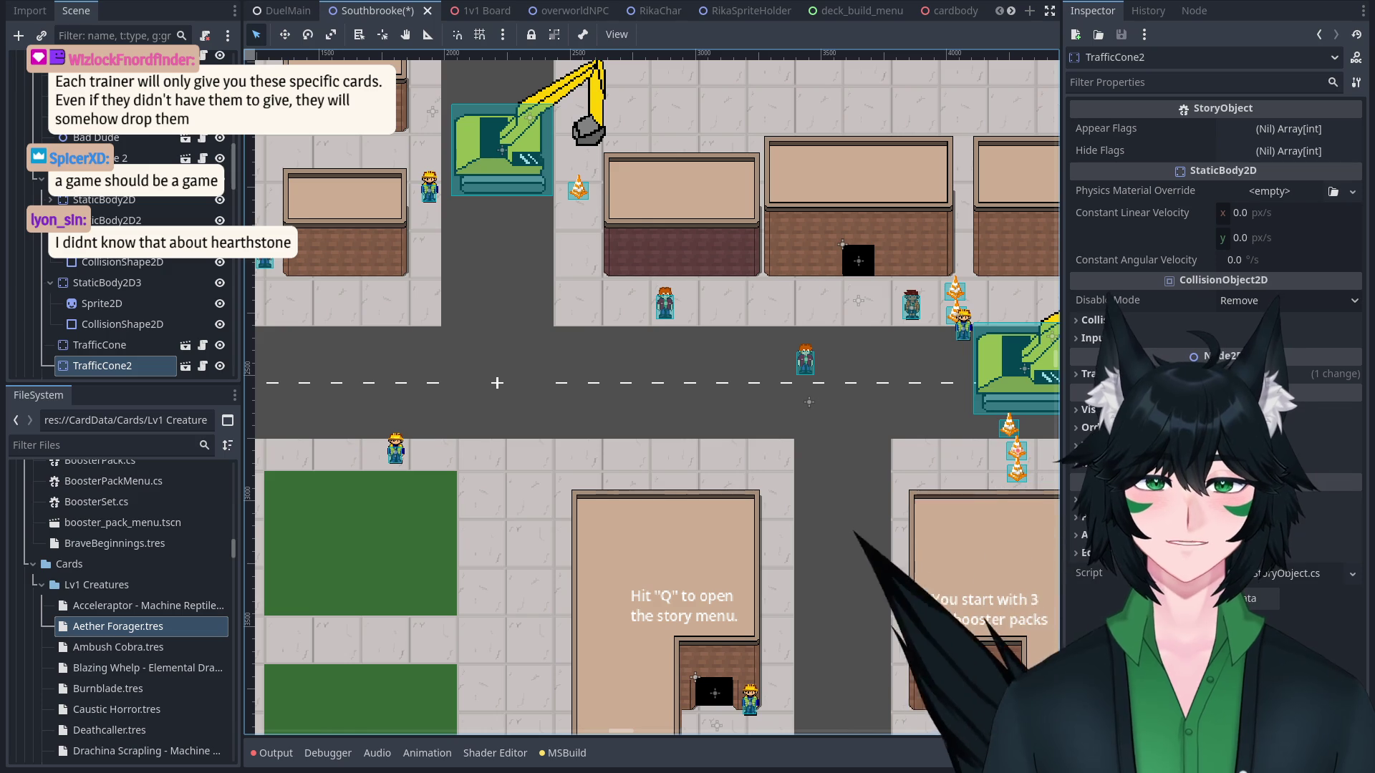
# Zoom out and shift the view to reveal the excavator on the town's right side.
pyautogui.scroll(-4, 812, 422)
pyautogui.moveTo(870, 398)
pyautogui.mouseDown()
pyautogui.moveTo(698, 423)
pyautogui.moveTo(770, 403)
pyautogui.moveTo(770, 418)
pyautogui.moveTo(823, 415)
pyautogui.moveTo(753, 397)
pyautogui.moveTo(846, 381)
pyautogui.mouseUp()
pyautogui.scroll(-1, 706, 418)
pyautogui.scroll(1, 744, 396)
pyautogui.scroll(-2, 754, 398)
pyautogui.scroll(2, 792, 381)
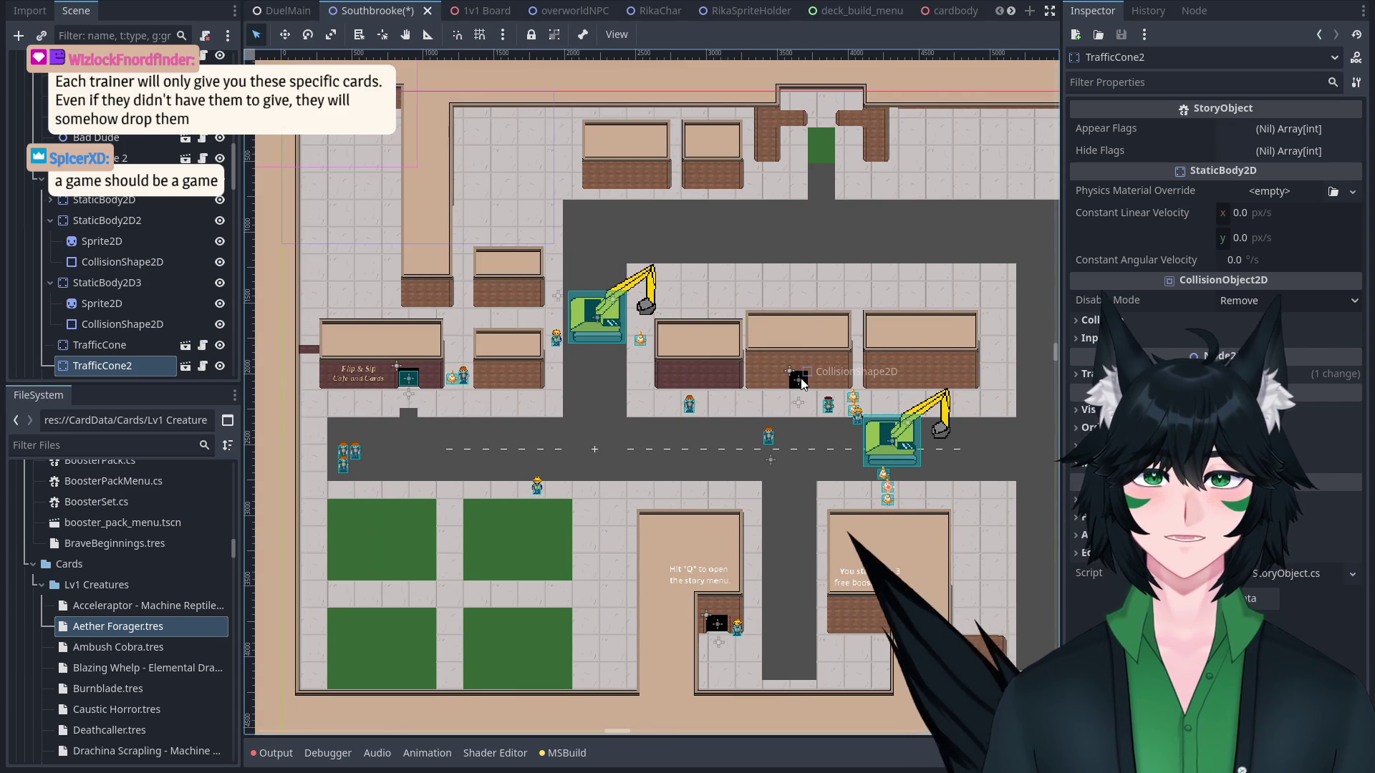
pyautogui.hscroll(3, 793, 408)
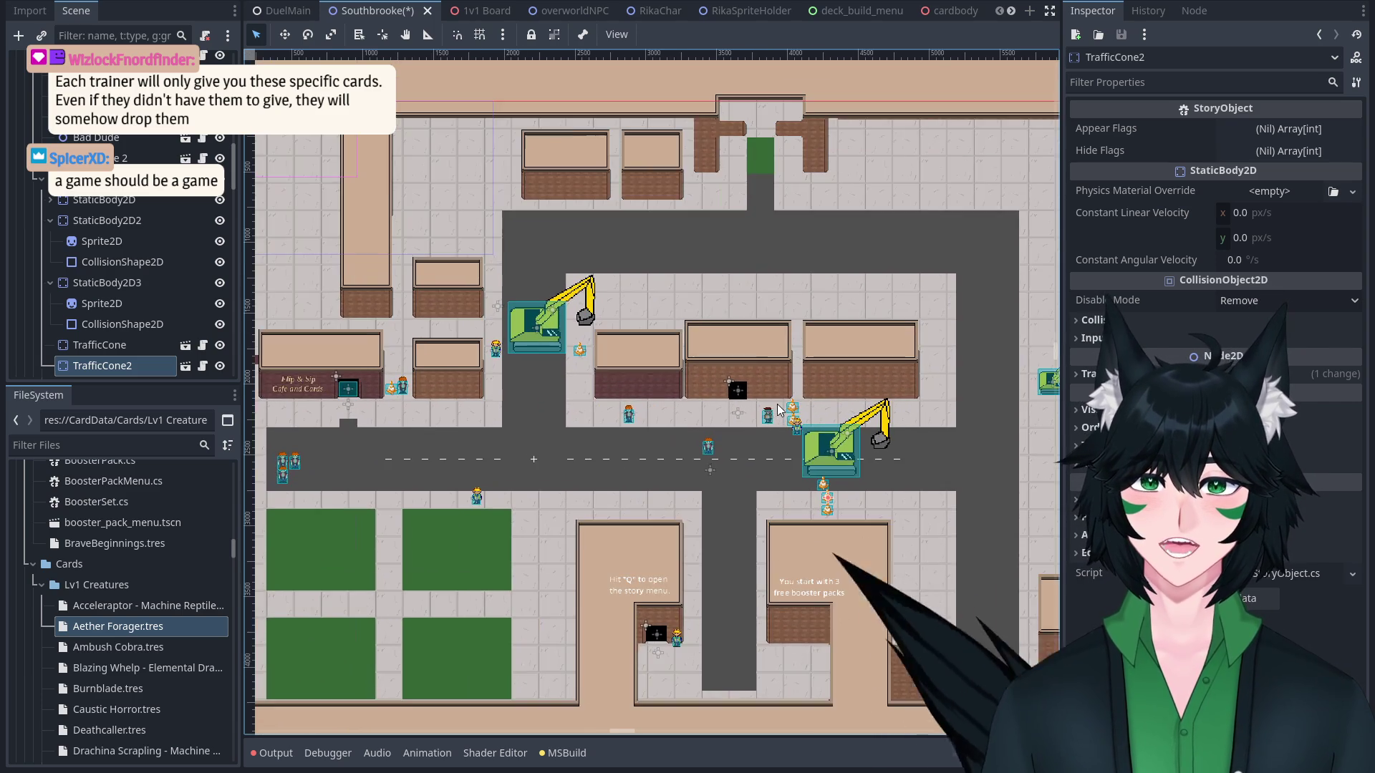
pyautogui.hscroll(-4, 826, 409)
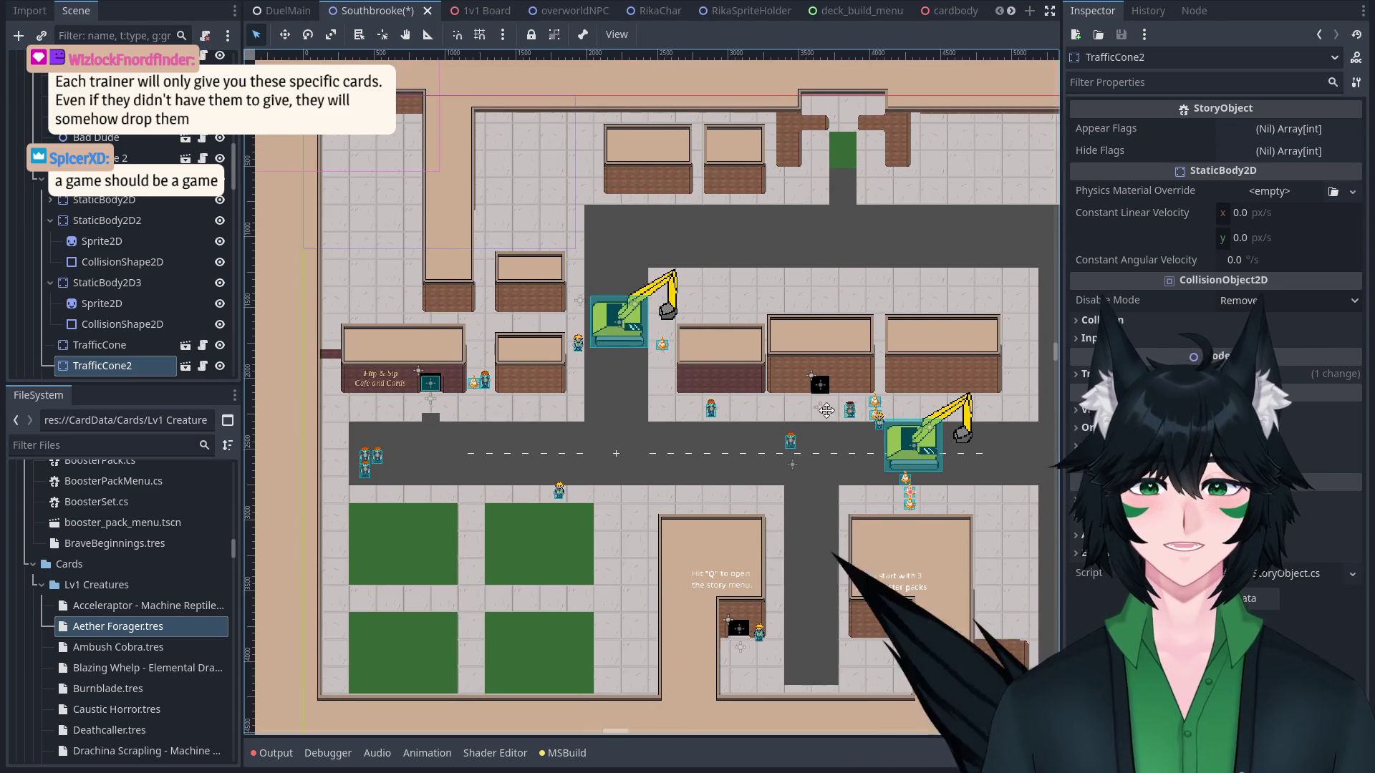
# Recentre on the town layout and settle the zoom at roughly 14%.
pyautogui.moveTo(826, 410); pyautogui.dragTo(788, 398)
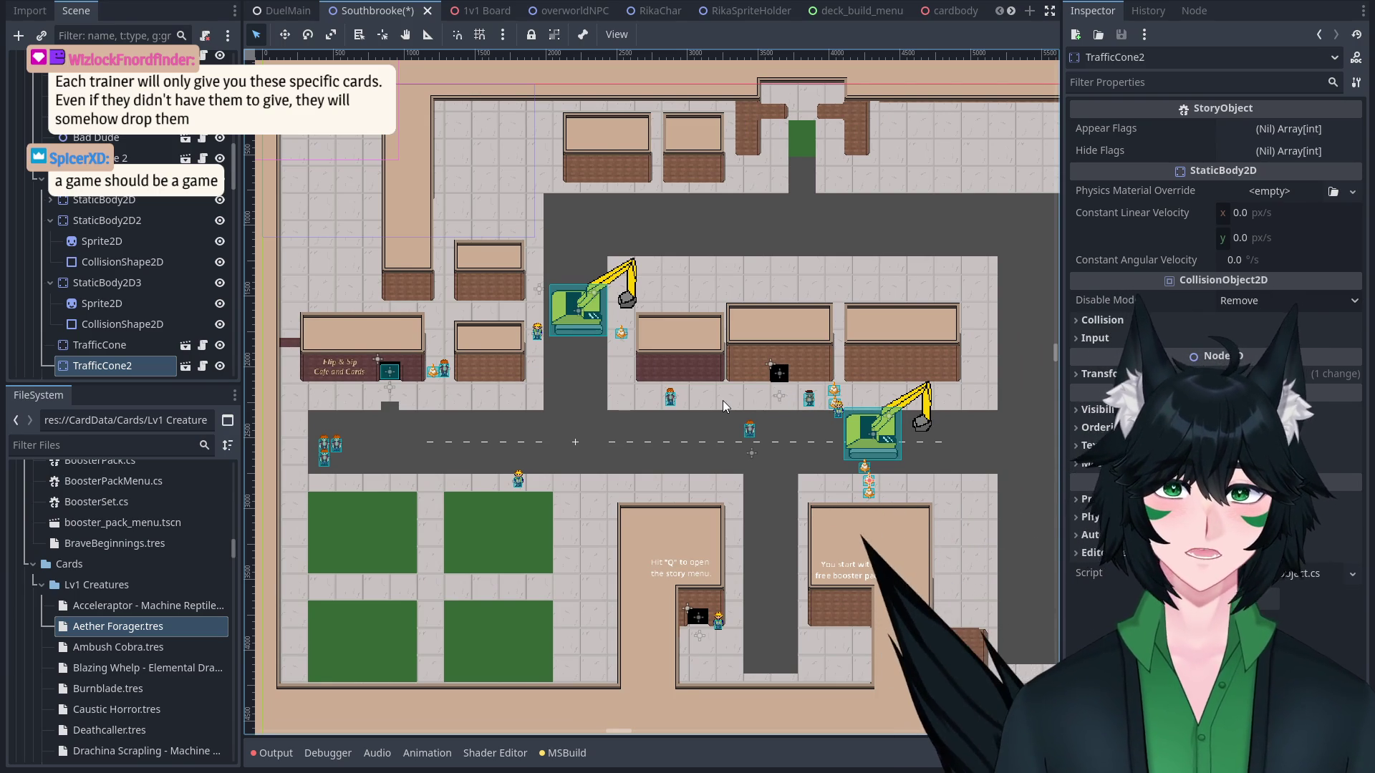
pyautogui.scroll(2, 834, 268)
pyautogui.scroll(-3, 825, 294)
pyautogui.scroll(-4, 839, 307)
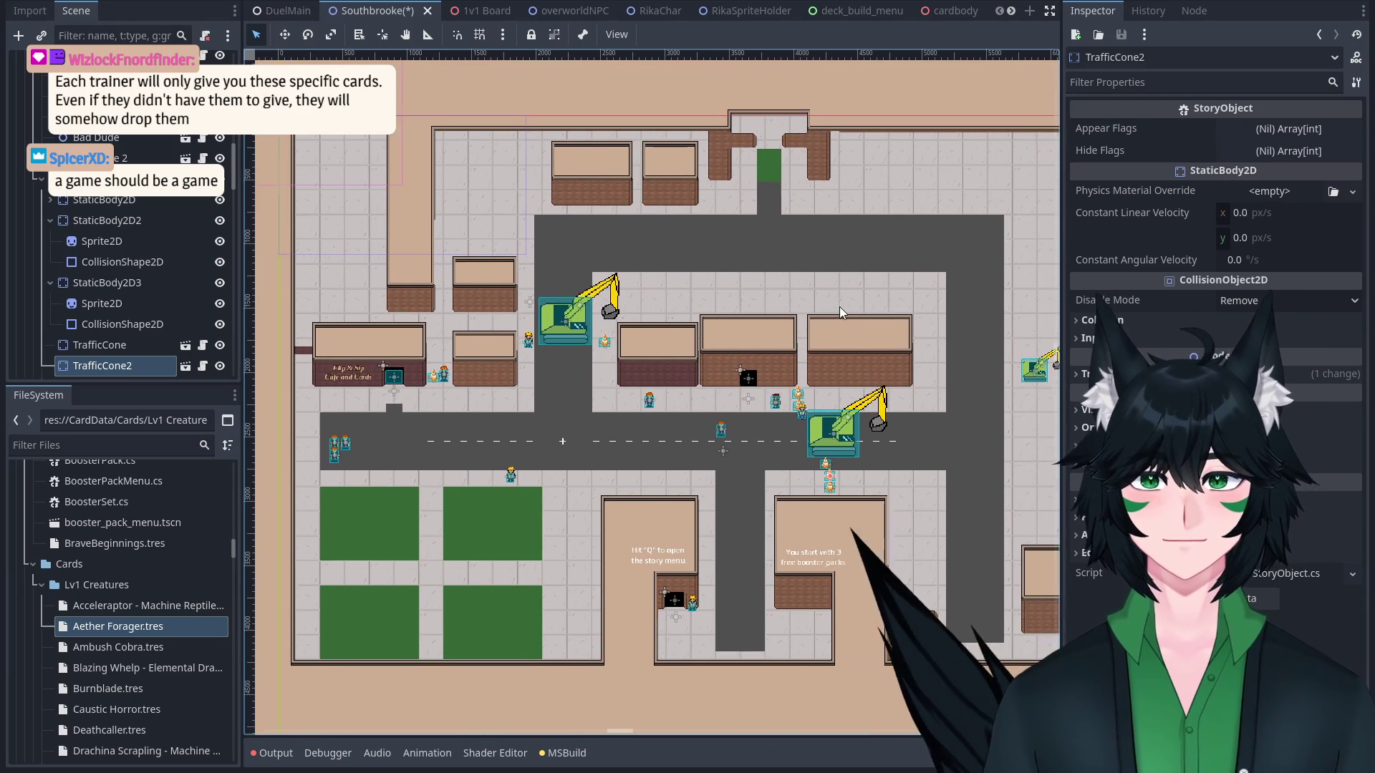
pyautogui.scroll(2, 831, 281)
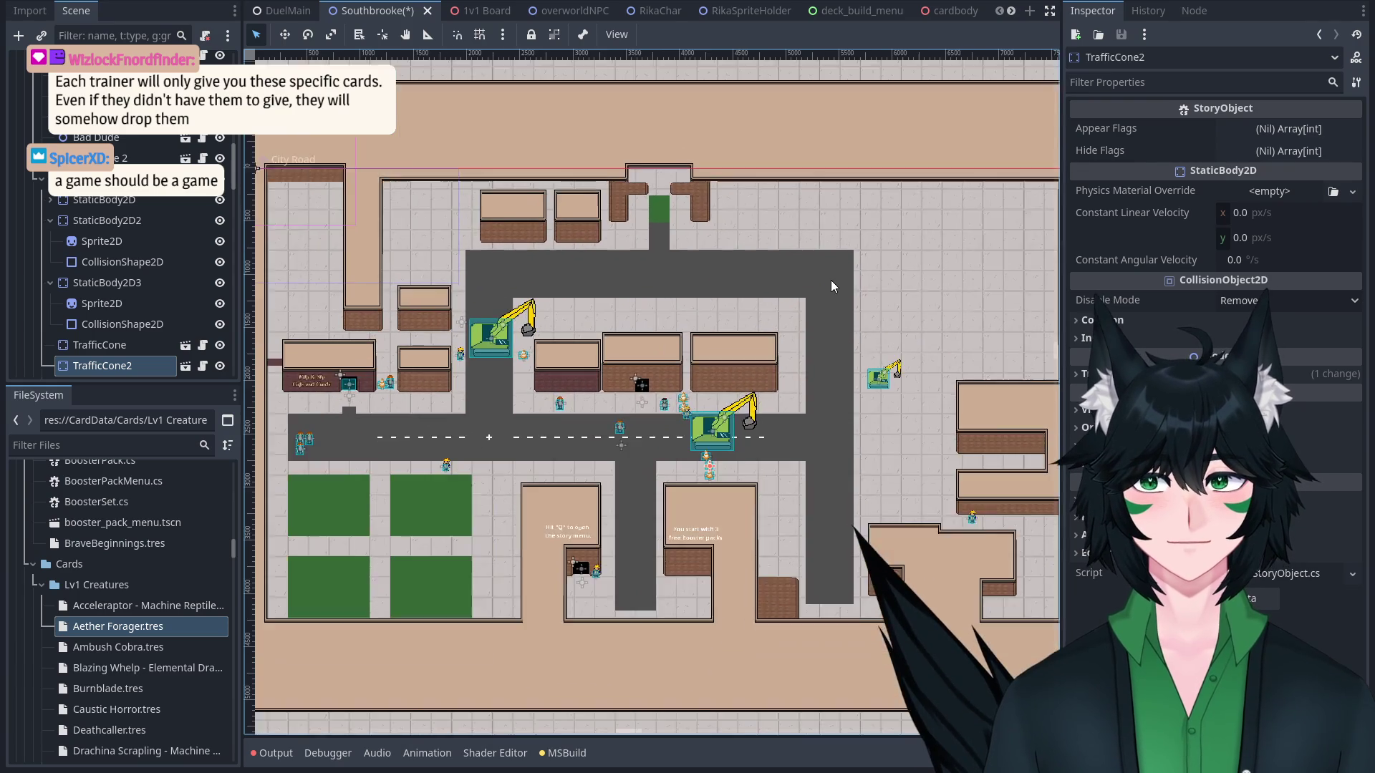
pyautogui.scroll(1, 813, 310)
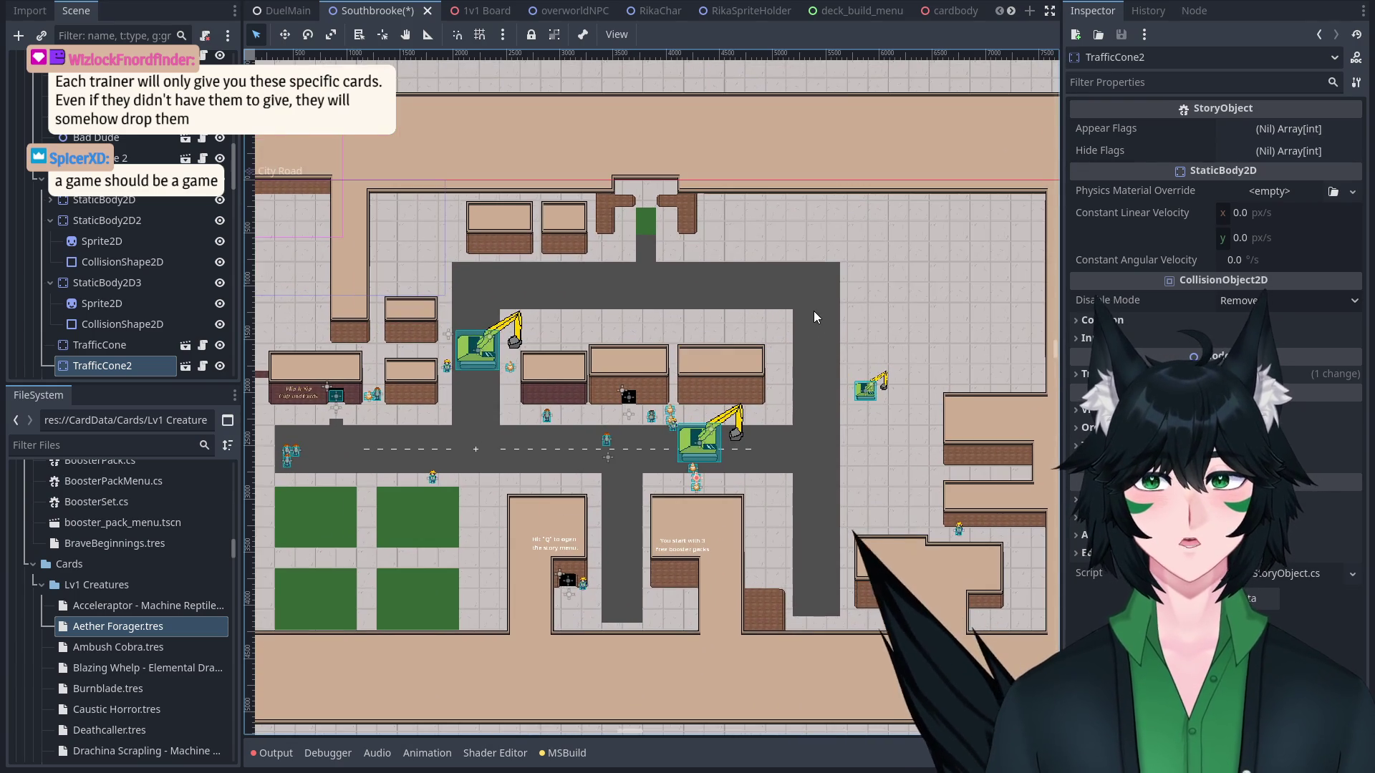